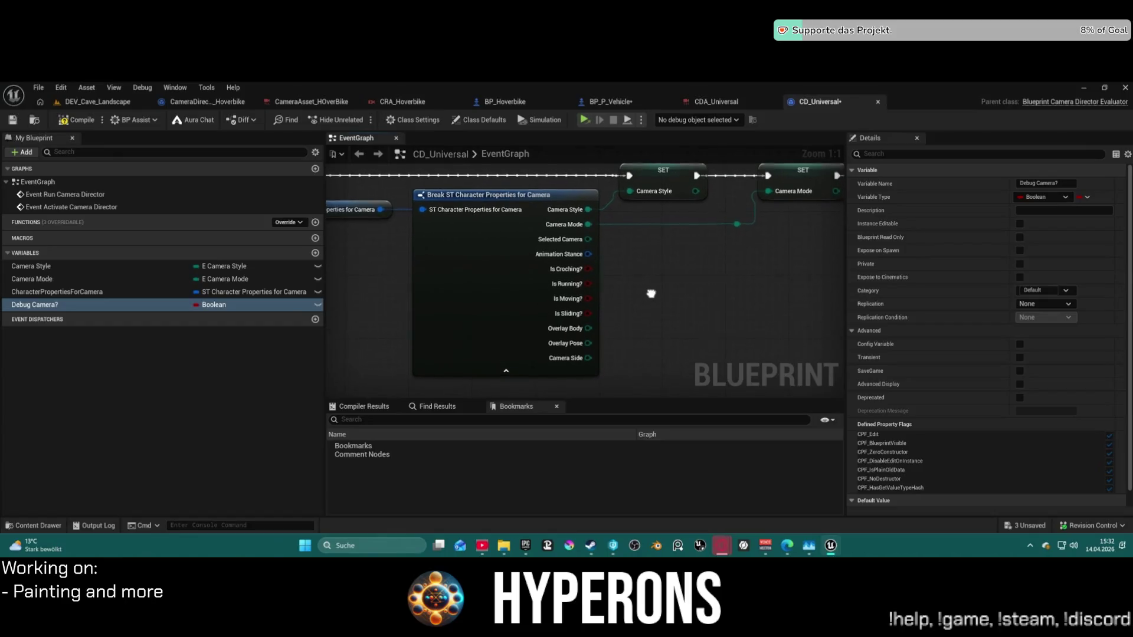
# Pan the camera director graph to the Branch, Evaluate Chooser and Activate Camera Rig nodes.
pyautogui.scroll(-6, 437, 375)
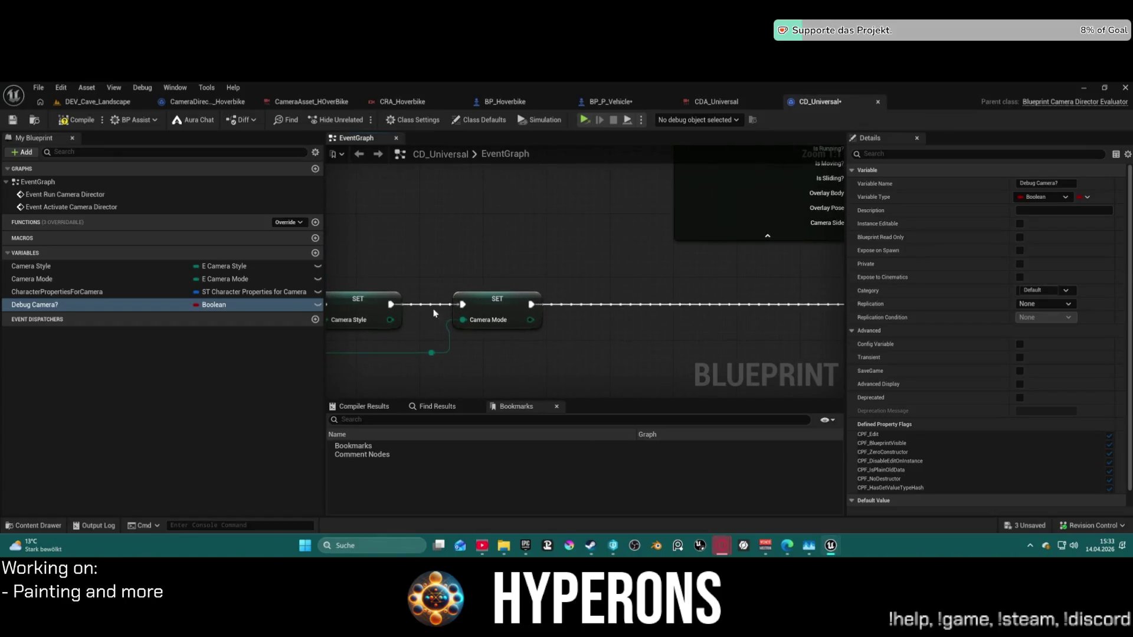
pyautogui.moveTo(815, 277); pyautogui.dragTo(627, 291)
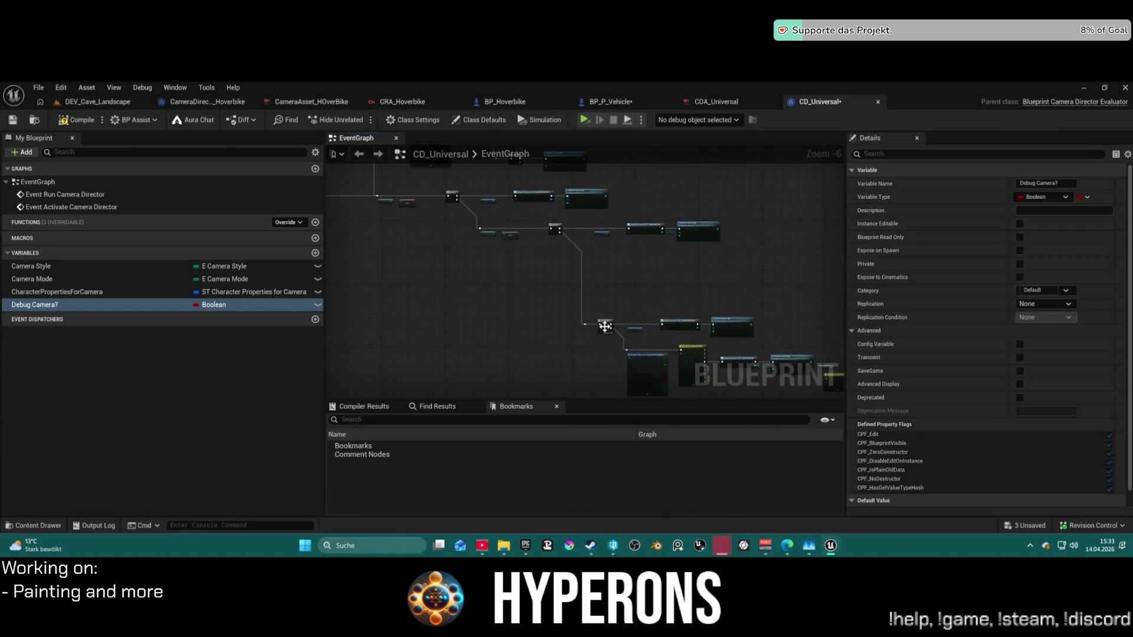
pyautogui.rightClick(605, 326)
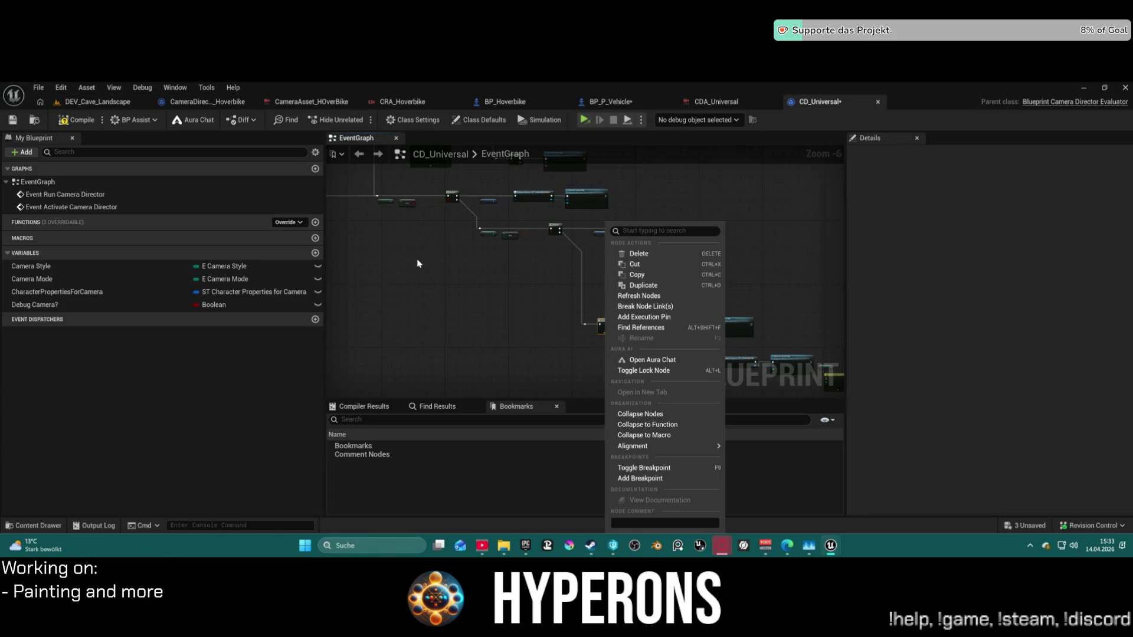
pyautogui.click(430, 269)
pyautogui.scroll(4, 599, 230)
pyautogui.moveTo(596, 268)
pyautogui.mouseDown()
pyautogui.moveTo(643, 360)
pyautogui.moveTo(768, 356)
pyautogui.moveTo(911, 396)
pyautogui.mouseUp()
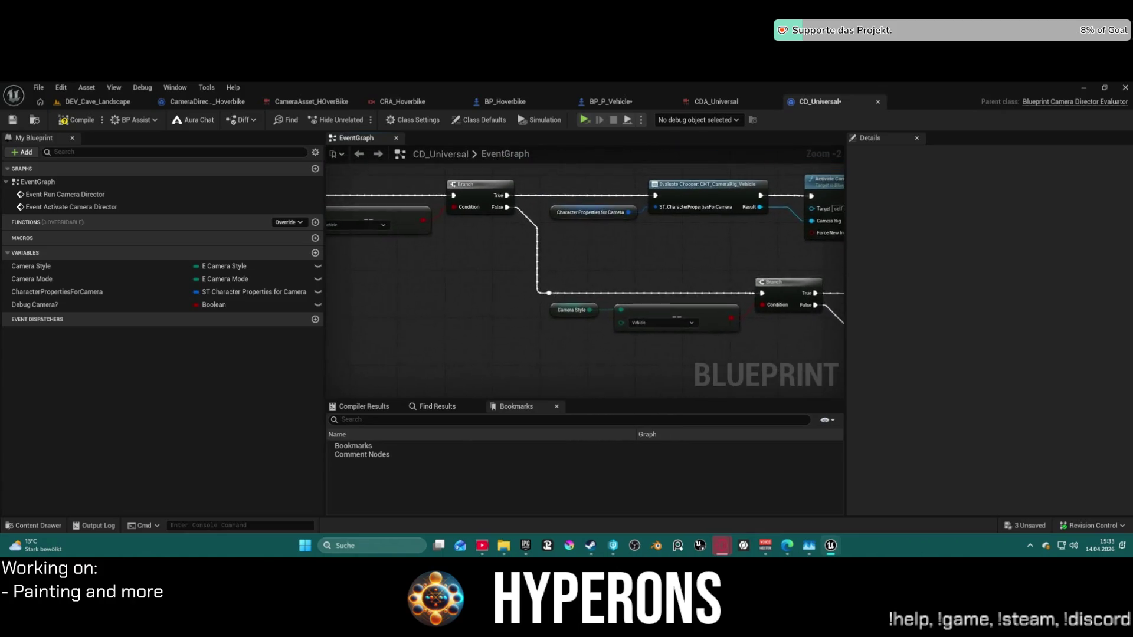
pyautogui.scroll(-2, 594, 239)
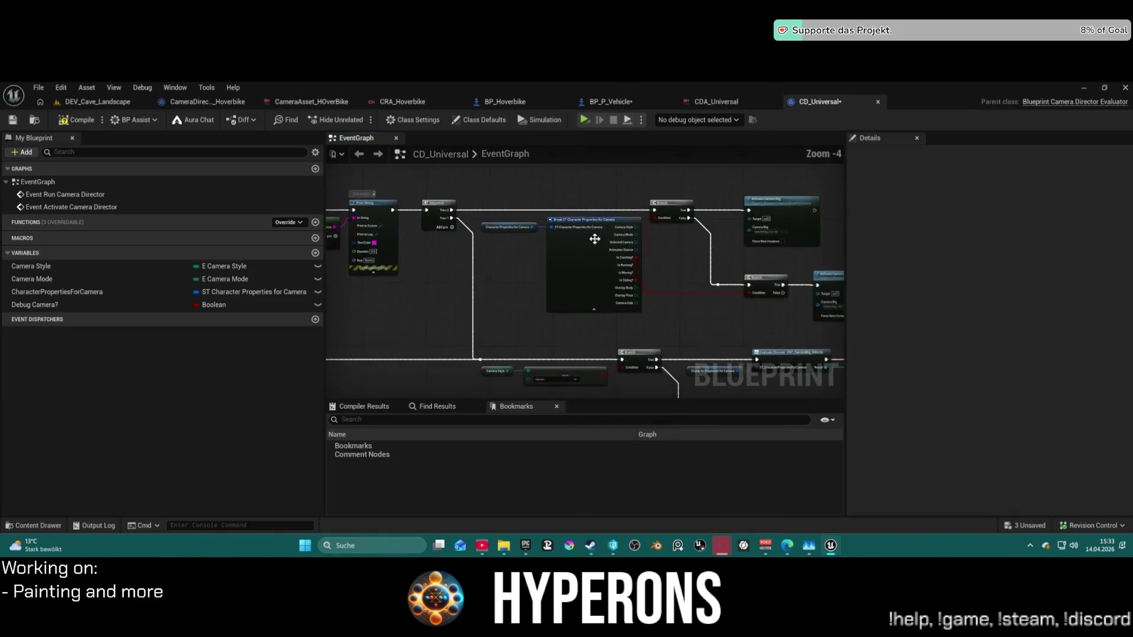
pyautogui.scroll(3, 595, 239)
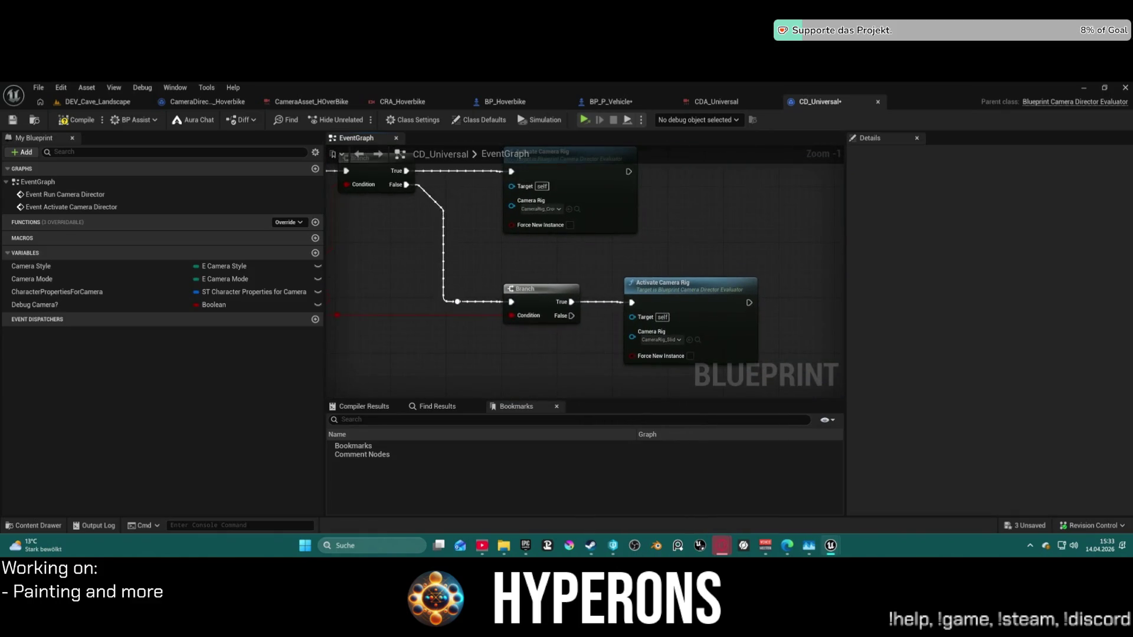
pyautogui.scroll(-2, 584, 275)
pyautogui.moveTo(785, 389)
pyautogui.mouseDown()
pyautogui.moveTo(719, 311)
pyautogui.moveTo(731, 311)
pyautogui.moveTo(741, 329)
pyautogui.moveTo(669, 317)
pyautogui.mouseUp()
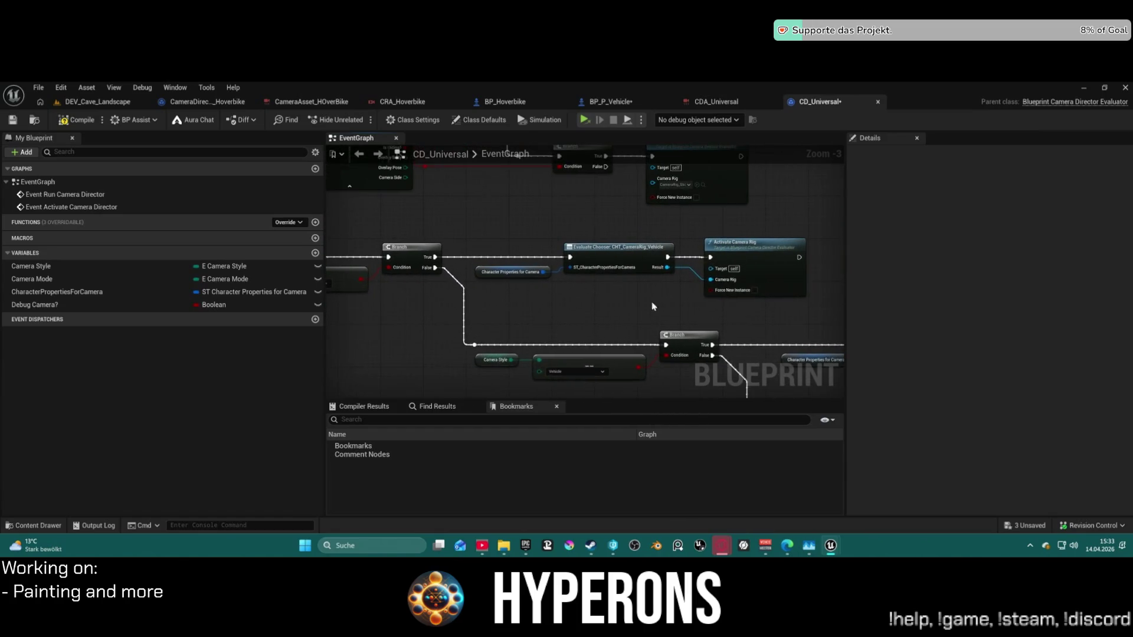
# Open the vehicle Evaluate Chooser's CHT_CameraRig_Vehicle table, then switch to BP_P_Vehicle.
pyautogui.click(618, 258)
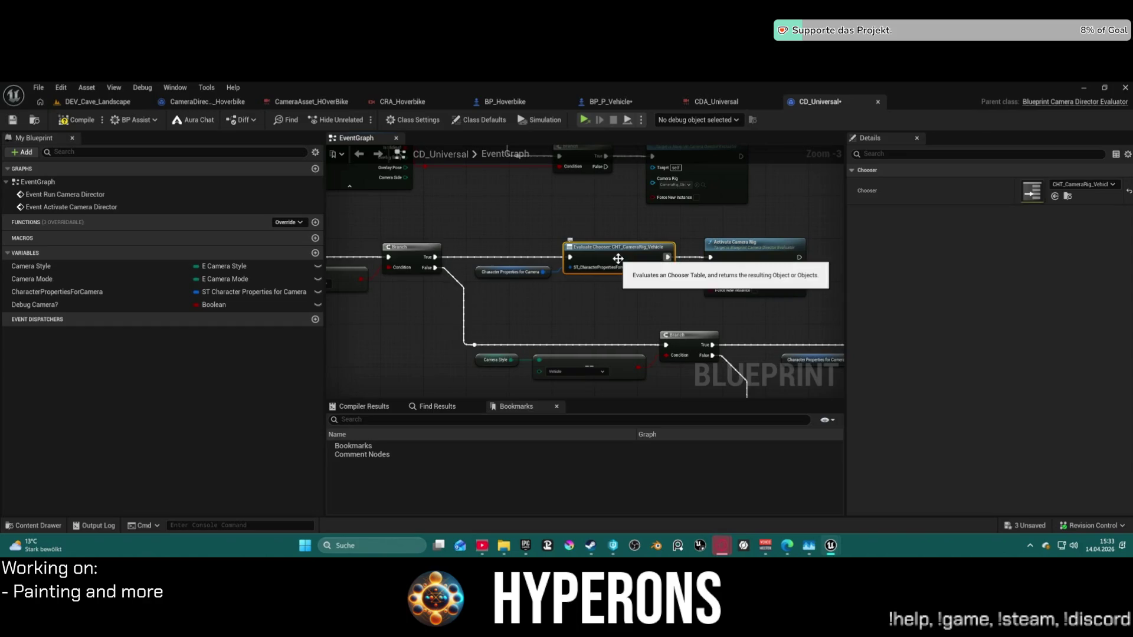
pyautogui.doubleClick(1037, 193)
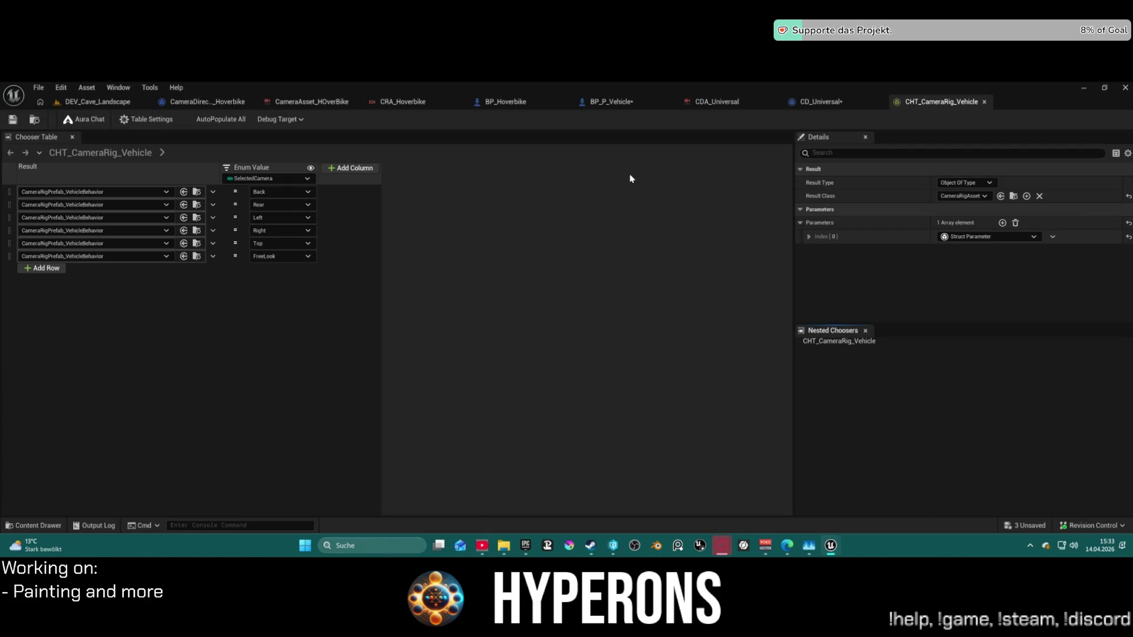
pyautogui.click(613, 104)
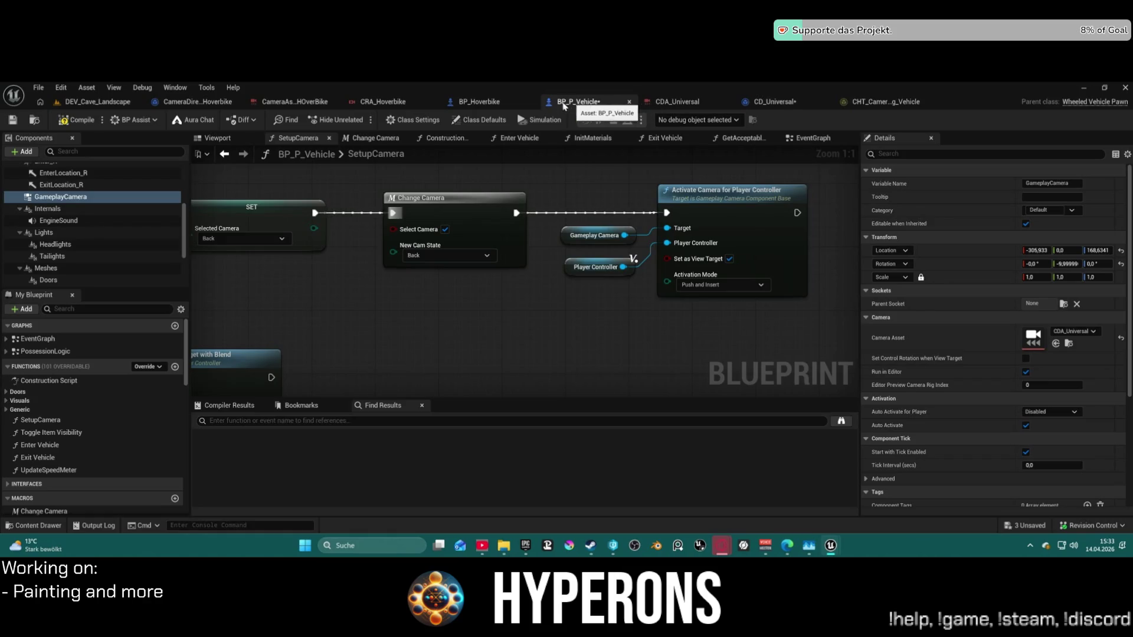
# Review BP_P_Vehicle's SetupCamera Change Camera node and its EventGraph.
pyautogui.click(490, 106)
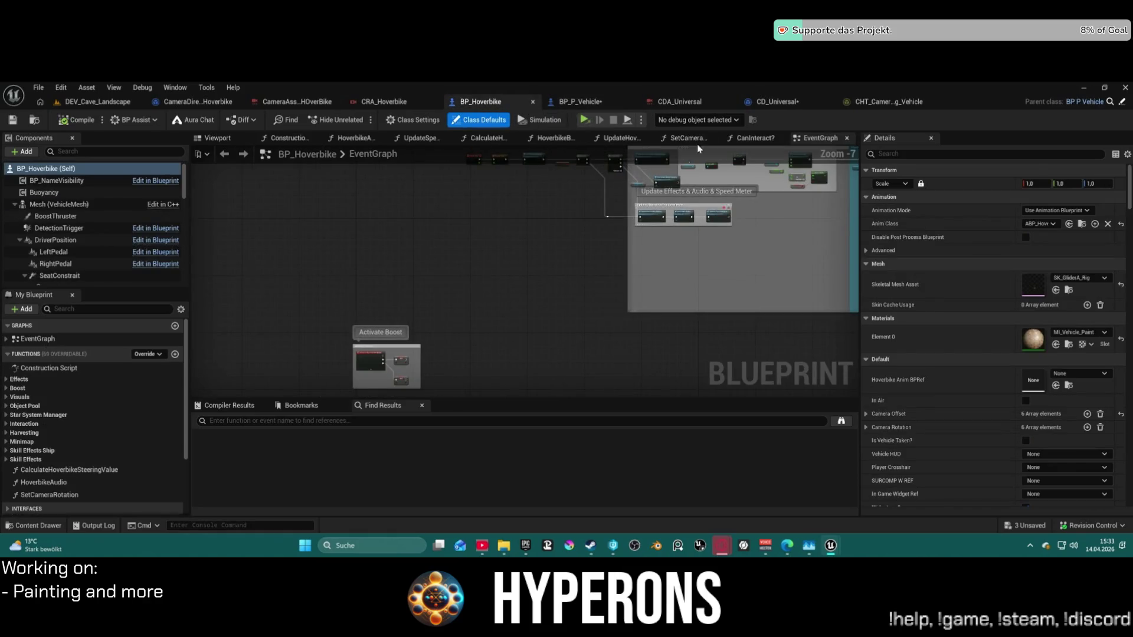
pyautogui.click(875, 104)
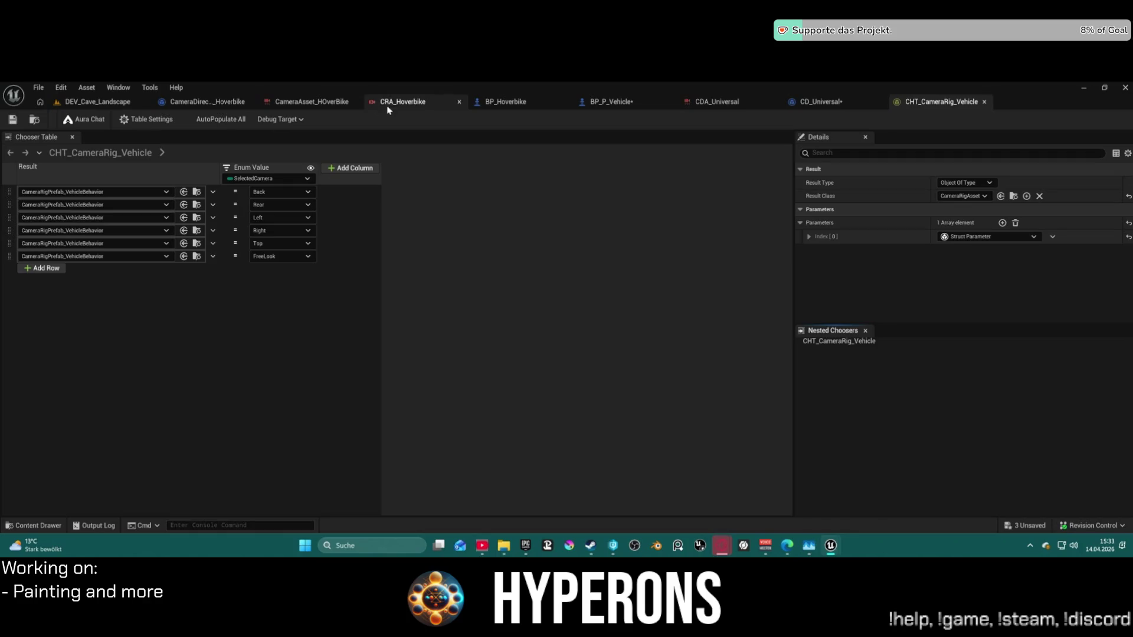
pyautogui.click(608, 102)
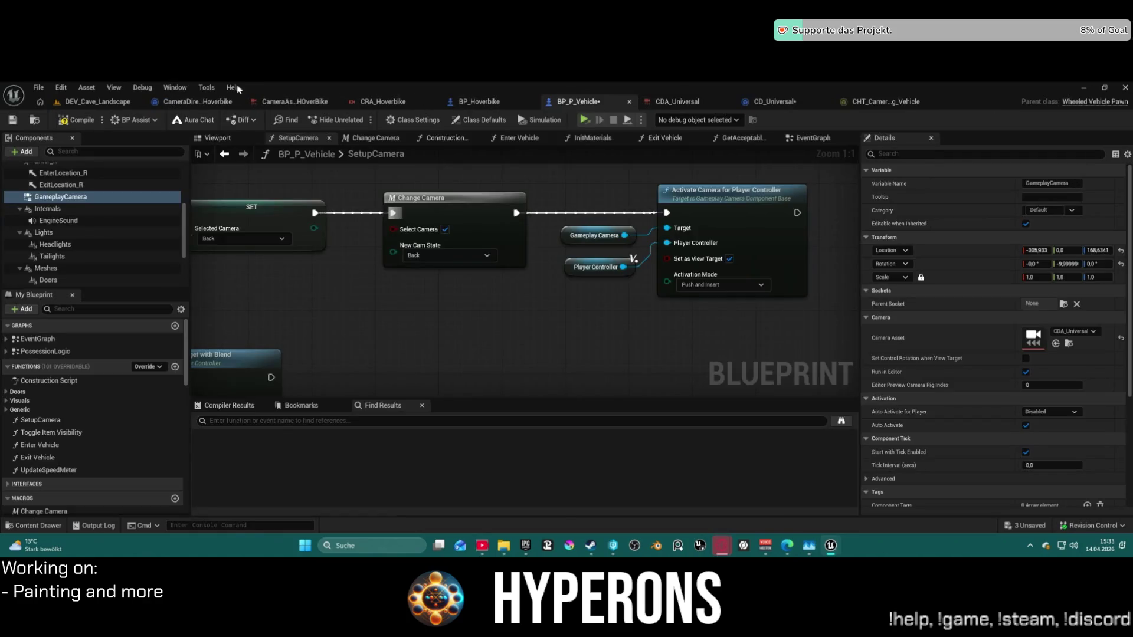
pyautogui.scroll(-5, 722, 193)
pyautogui.click(721, 192)
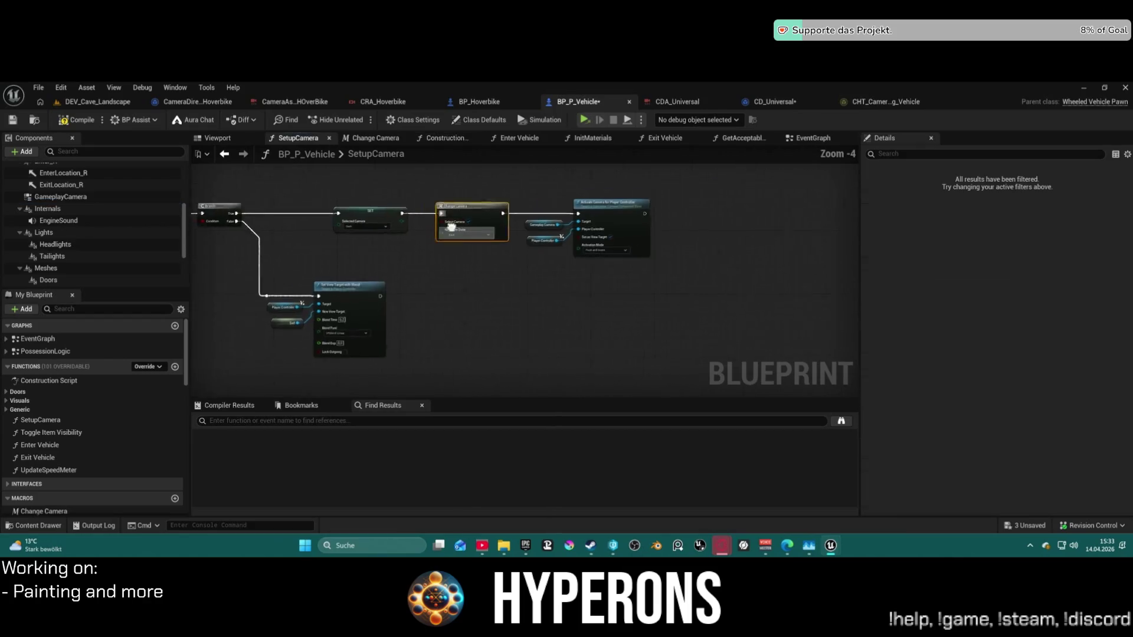
pyautogui.click(721, 197)
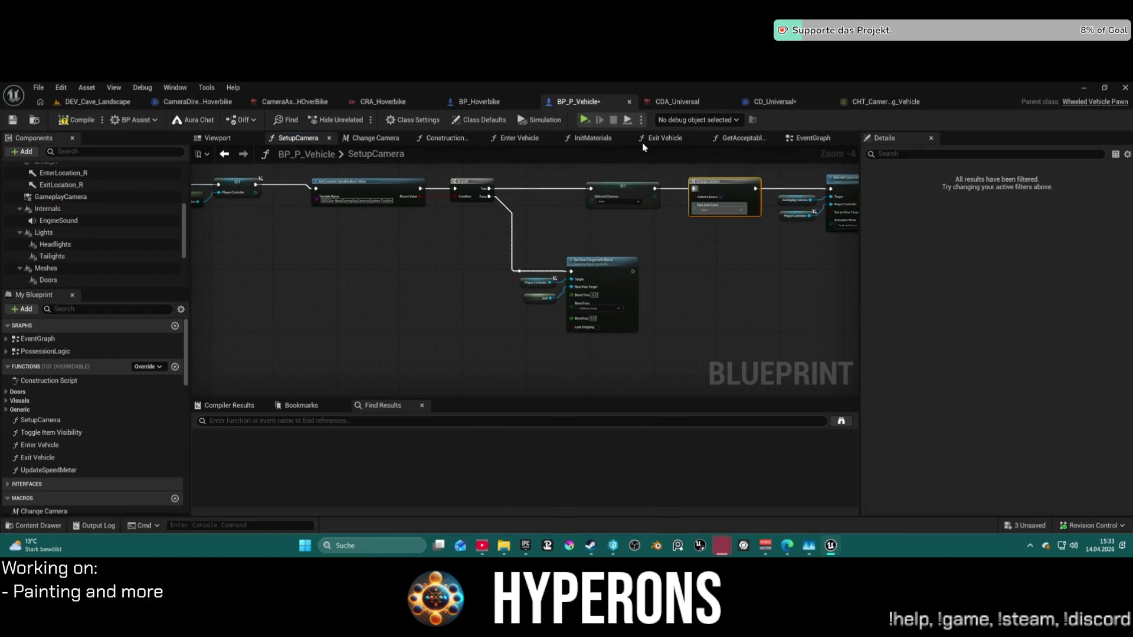
pyautogui.click(810, 138)
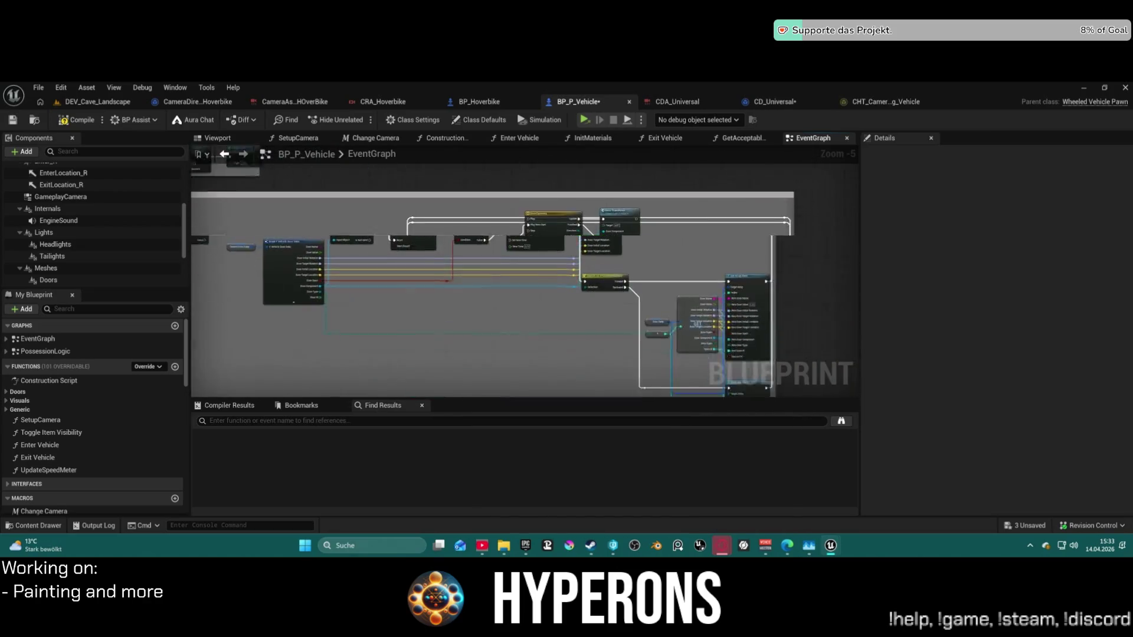
pyautogui.moveTo(421, 285)
pyautogui.mouseDown()
pyautogui.moveTo(536, 278)
pyautogui.moveTo(579, 308)
pyautogui.moveTo(594, 301)
pyautogui.moveTo(614, 242)
pyautogui.mouseUp()
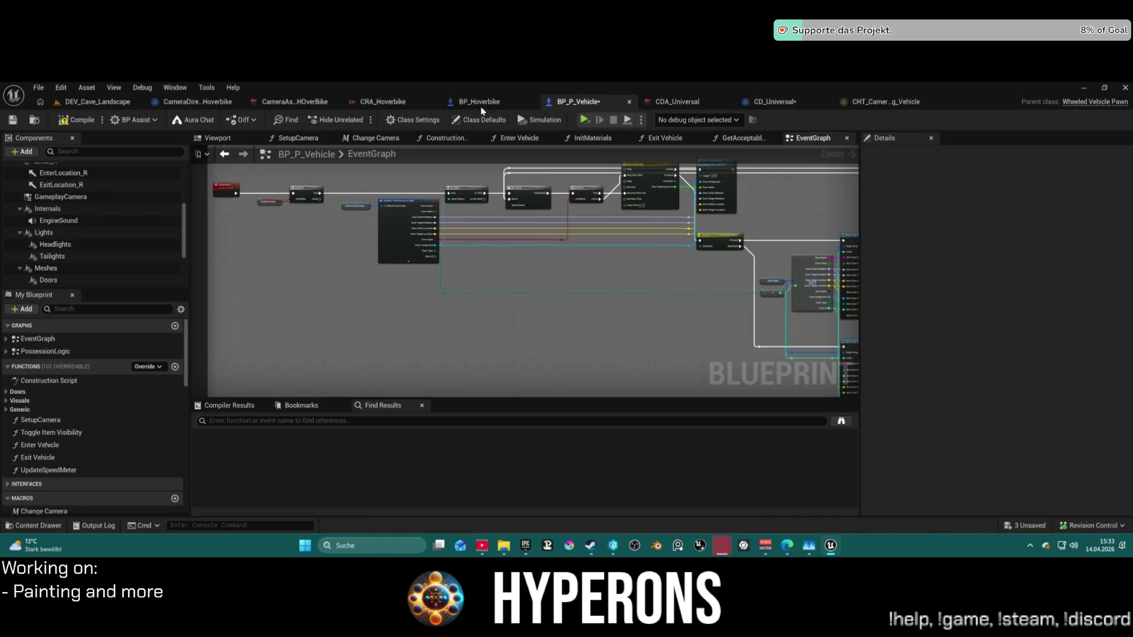
# Check BP_Hoverbike's GameplayCamera Camera Asset is CDA_Universal, then view CD_Universal's ship chooser branch.
pyautogui.click(480, 103)
pyautogui.scroll(-8, 67, 215)
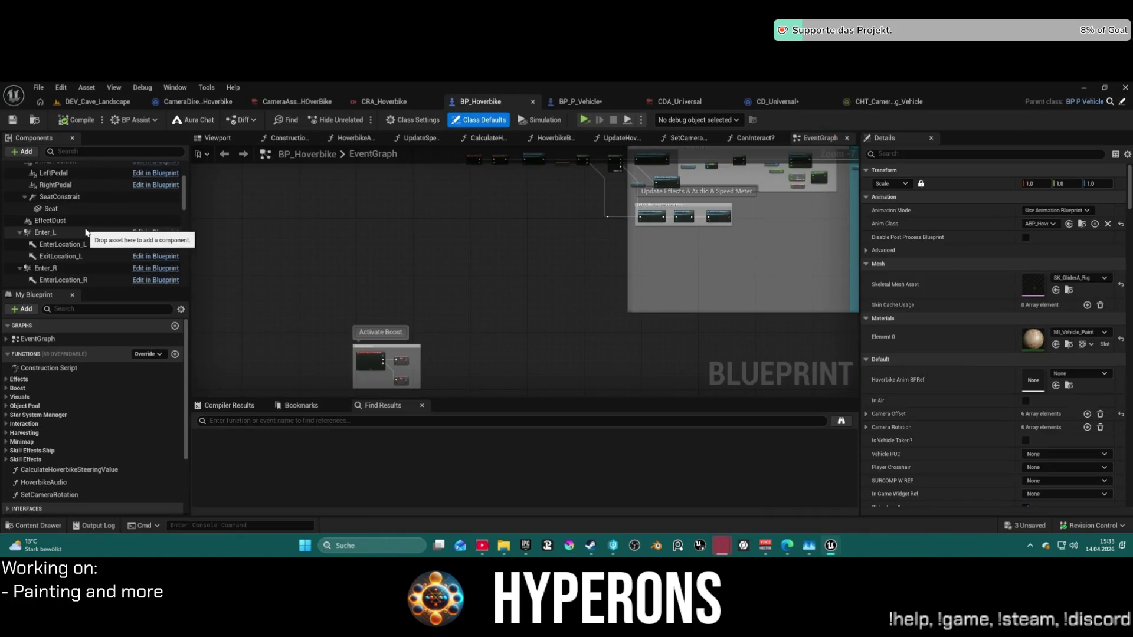
pyautogui.scroll(-5, 87, 239)
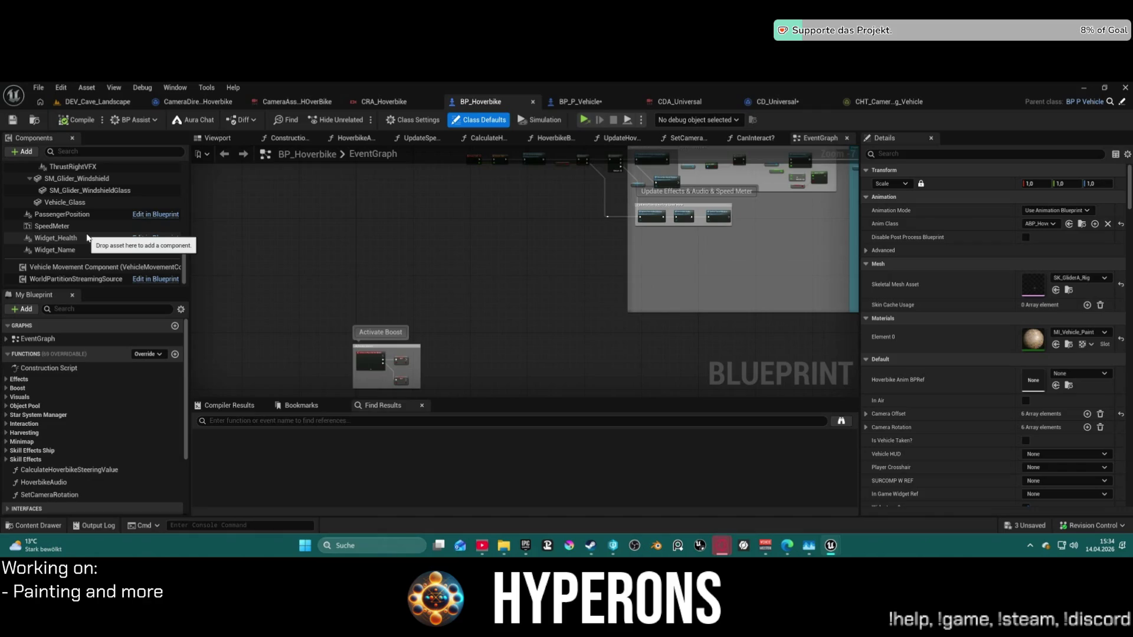
pyautogui.scroll(10, 88, 239)
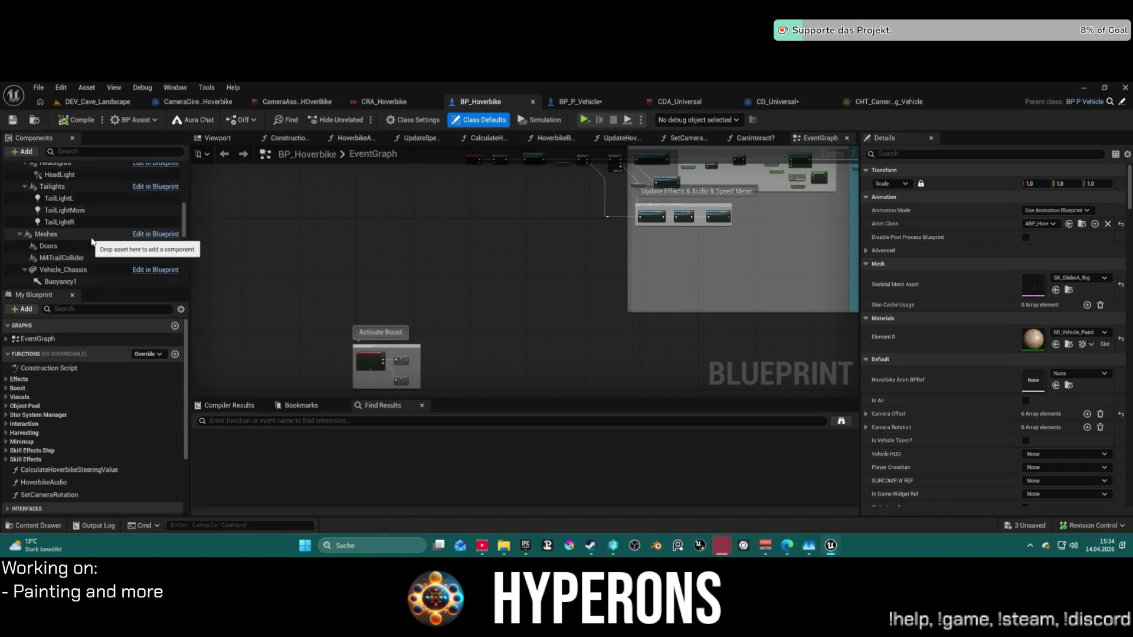
pyautogui.scroll(1, 92, 241)
pyautogui.click(91, 242)
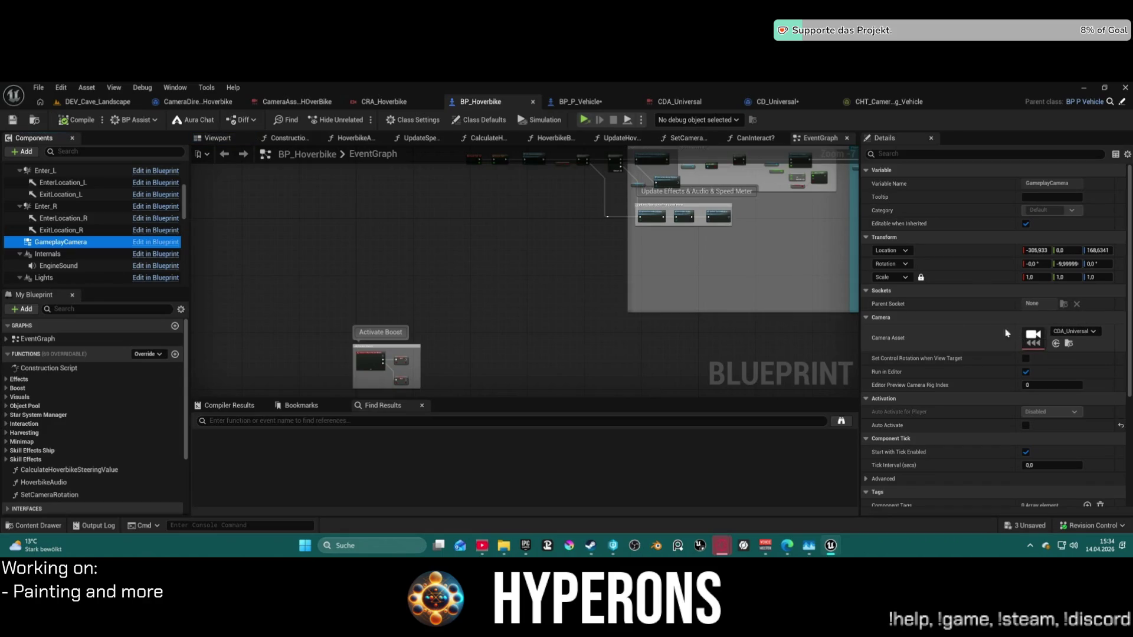
pyautogui.scroll(-1, 468, 218)
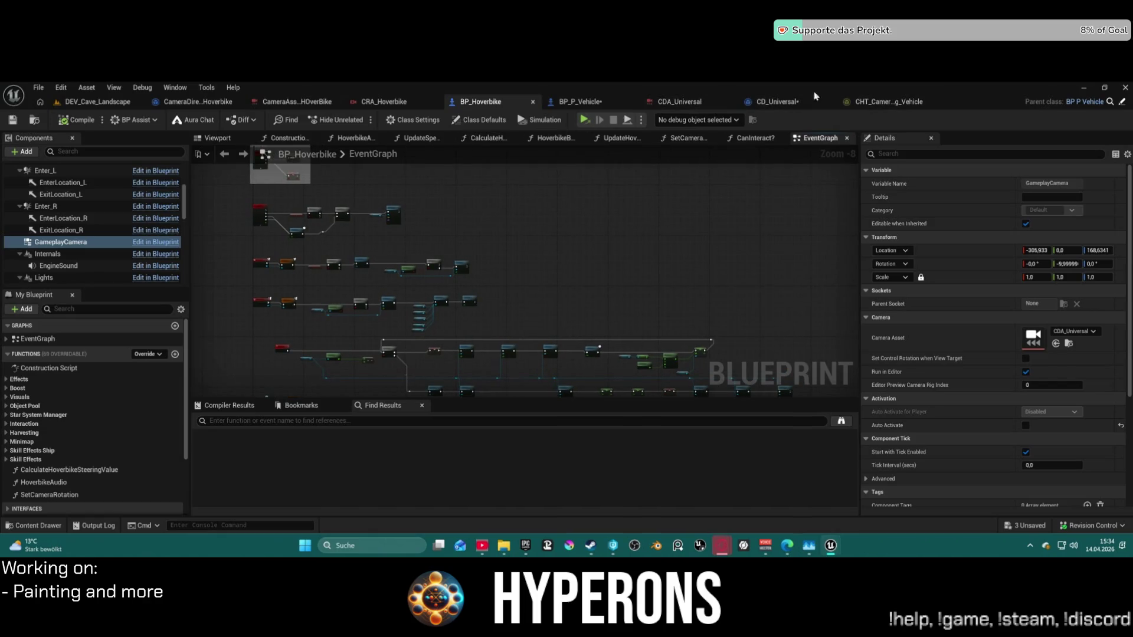
pyautogui.click(778, 101)
pyautogui.scroll(2, 557, 318)
pyautogui.moveTo(557, 318)
pyautogui.mouseDown()
pyautogui.moveTo(610, 271)
pyautogui.moveTo(501, 250)
pyautogui.moveTo(516, 149)
pyautogui.moveTo(499, 150)
pyautogui.moveTo(699, 142)
pyautogui.mouseUp()
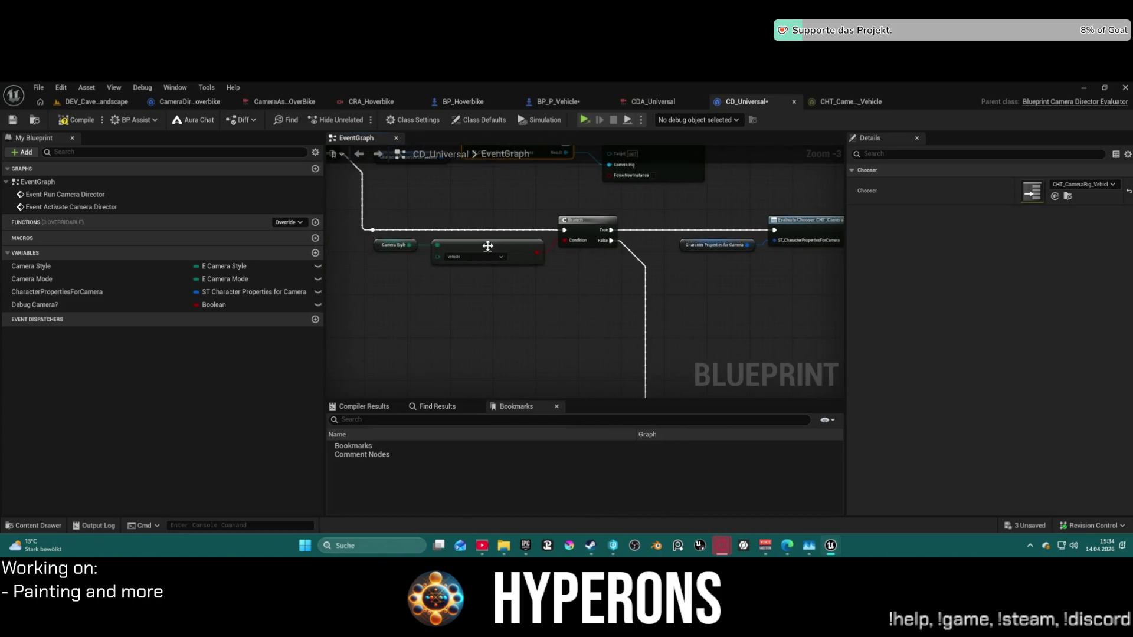
pyautogui.click(468, 259)
pyautogui.click(468, 260)
pyautogui.press('Escape')
pyautogui.moveTo(725, 287)
pyautogui.mouseDown()
pyautogui.moveTo(712, 233)
pyautogui.moveTo(728, 233)
pyautogui.moveTo(515, 243)
pyautogui.mouseUp()
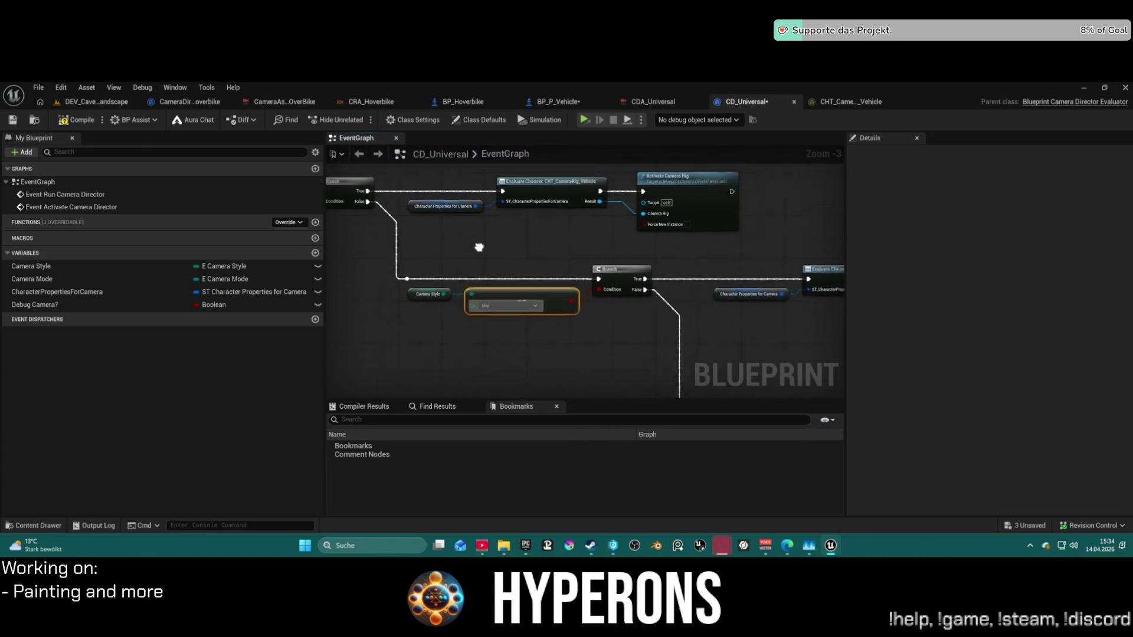
pyautogui.moveTo(730, 212); pyautogui.dragTo(730, 283)
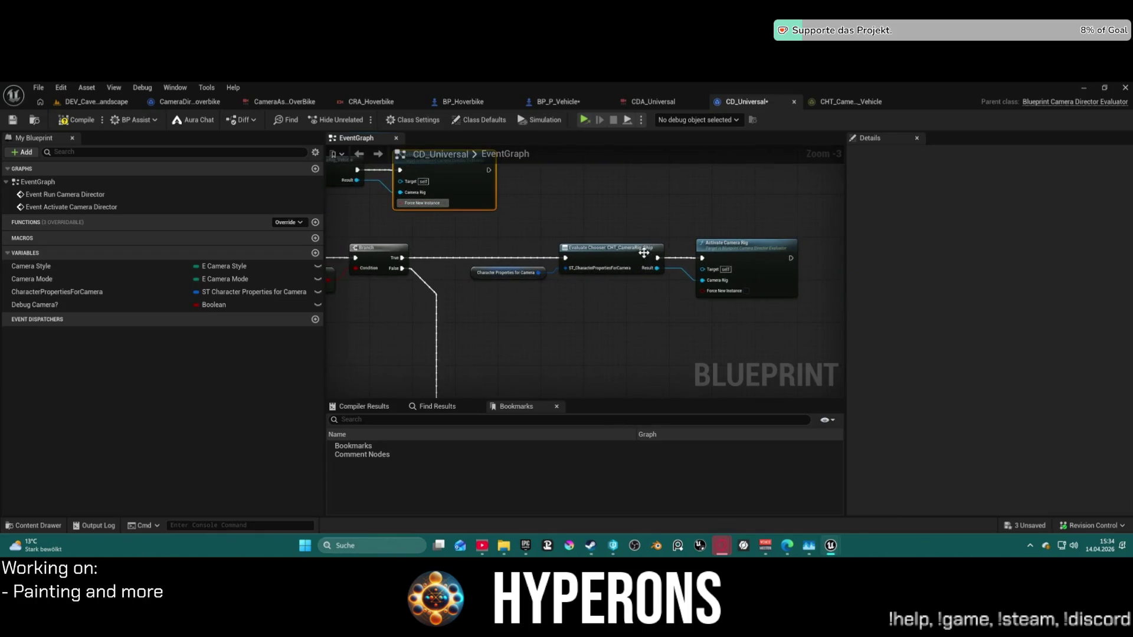
pyautogui.hotkey('ctrl', 'shift', 's')
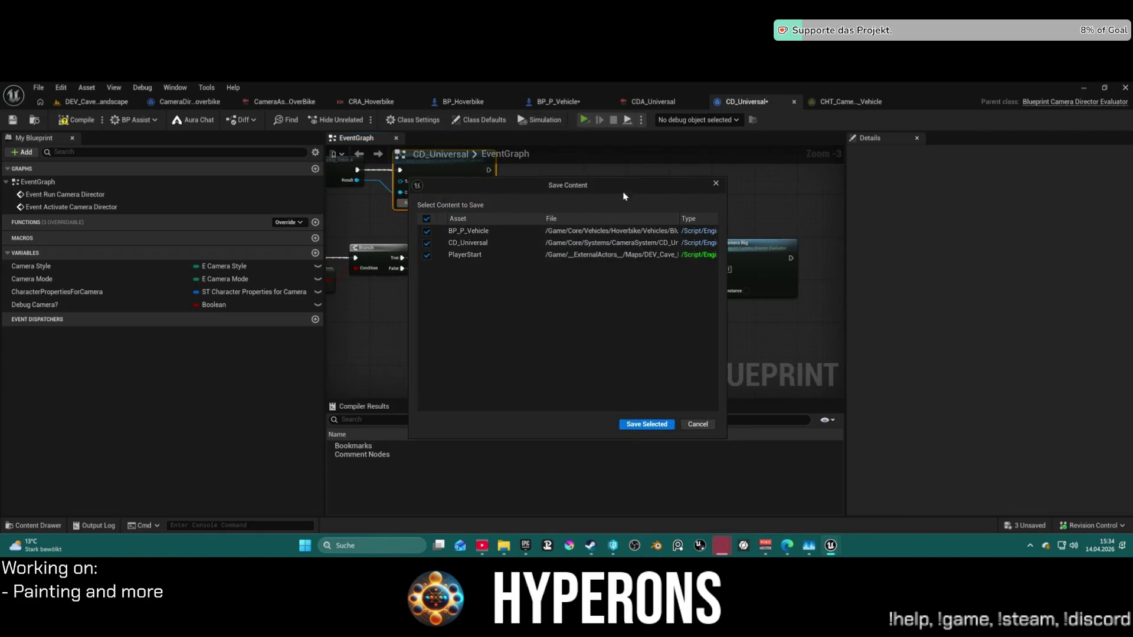
pyautogui.click(691, 425)
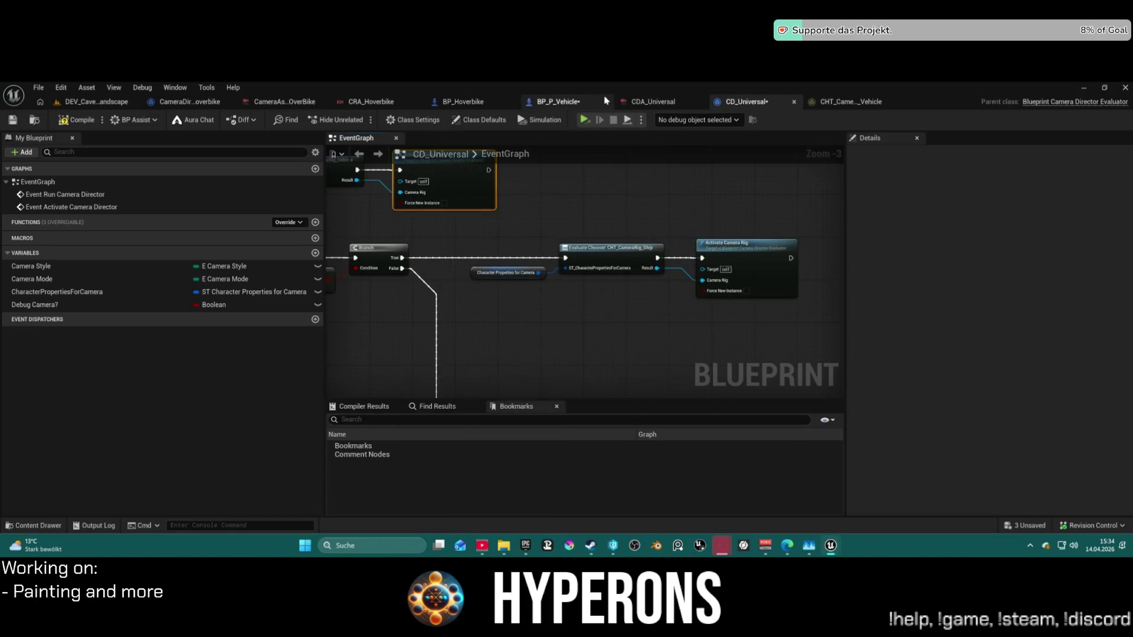
pyautogui.click(643, 121)
pyautogui.click(672, 171)
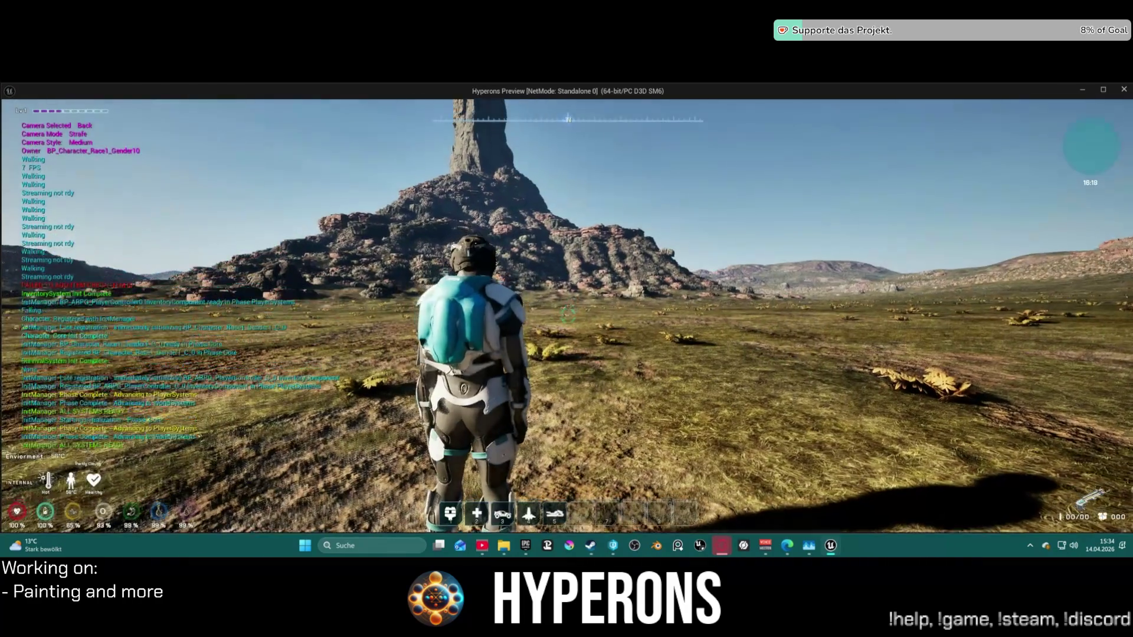
# Summon the ship with hotbar key 4, walk to it and hold F to board.
pyautogui.press('4')
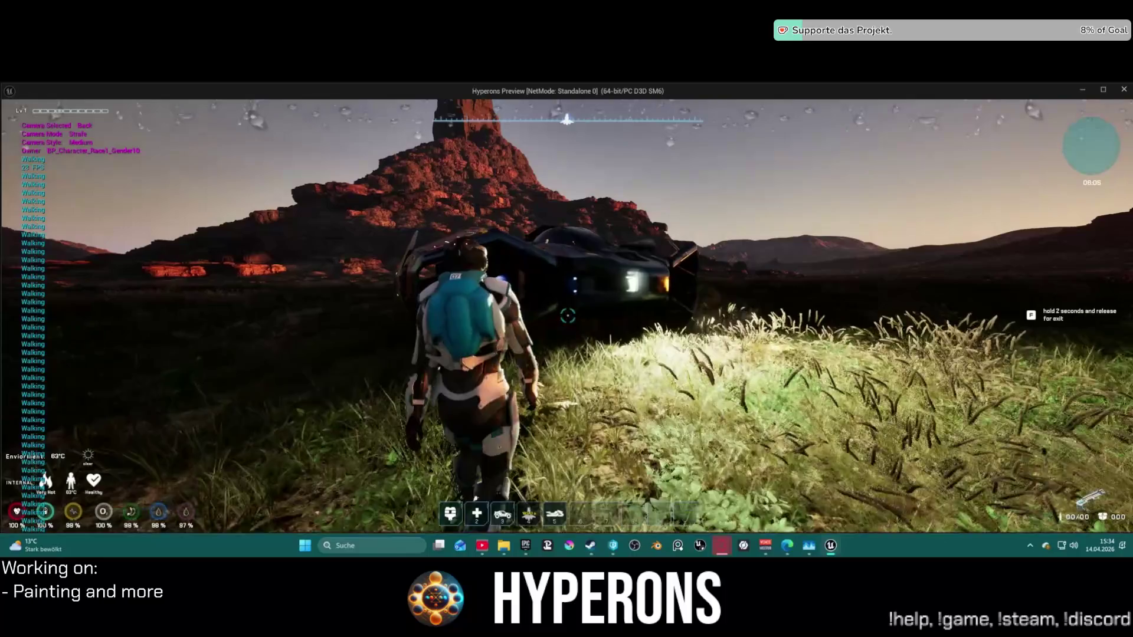
pyautogui.press('w')
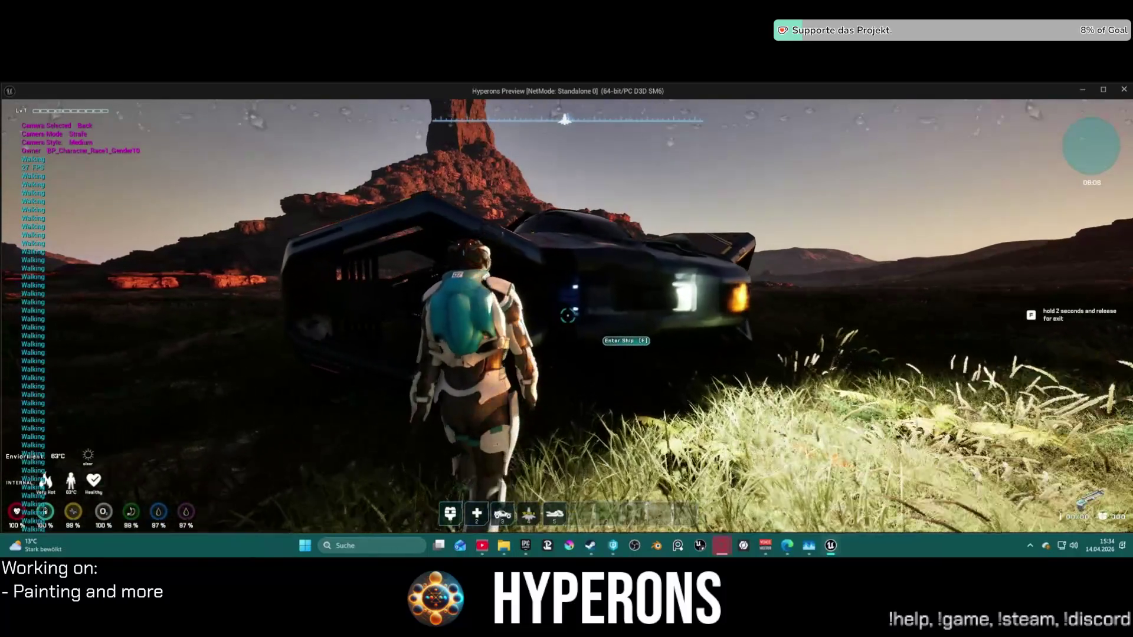
pyautogui.press('f')
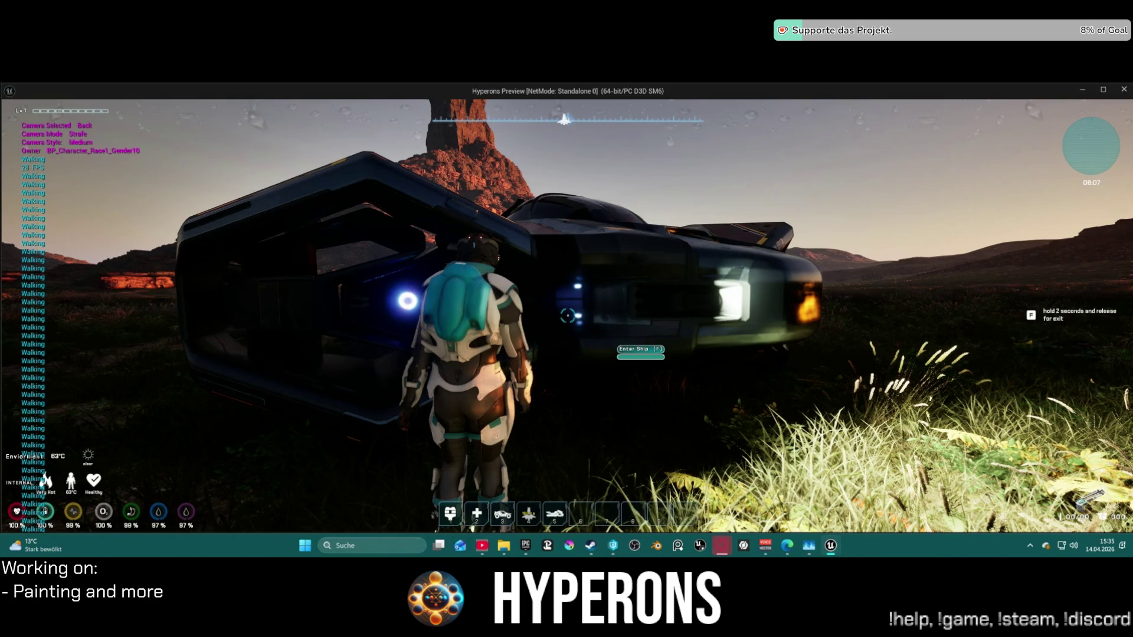
pyautogui.press('super')
pyautogui.press('super')
pyautogui.press('super')
pyautogui.press('super')
pyautogui.press('super')
pyautogui.moveTo(832, 546)
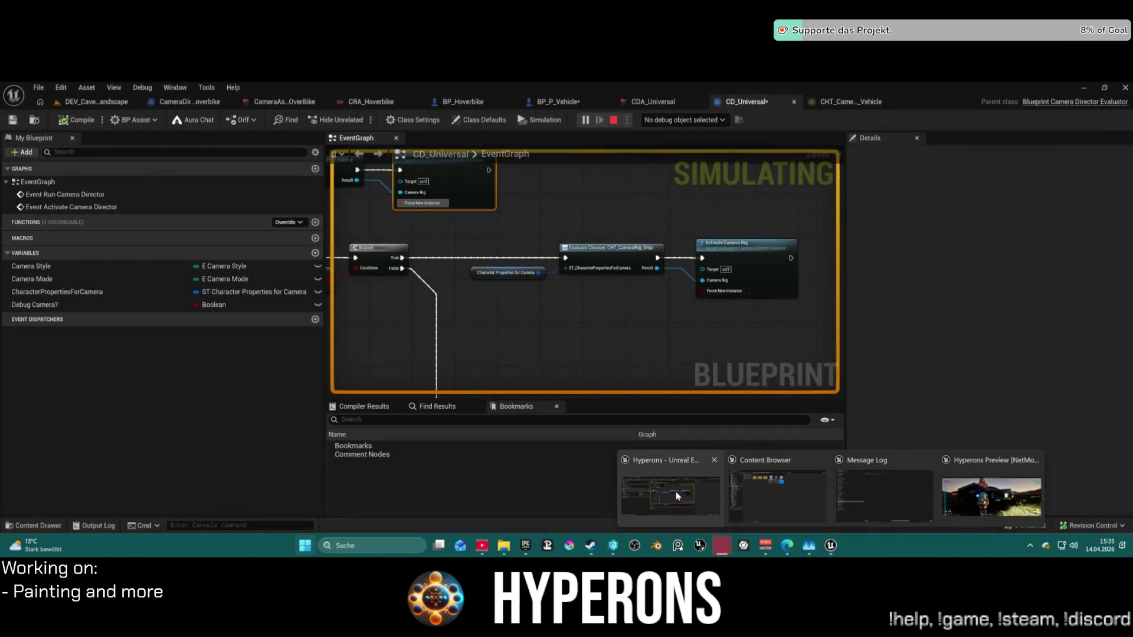
# Bring the Hyperons Preview window back to the front and press F to board the ship.
pyautogui.click(675, 491)
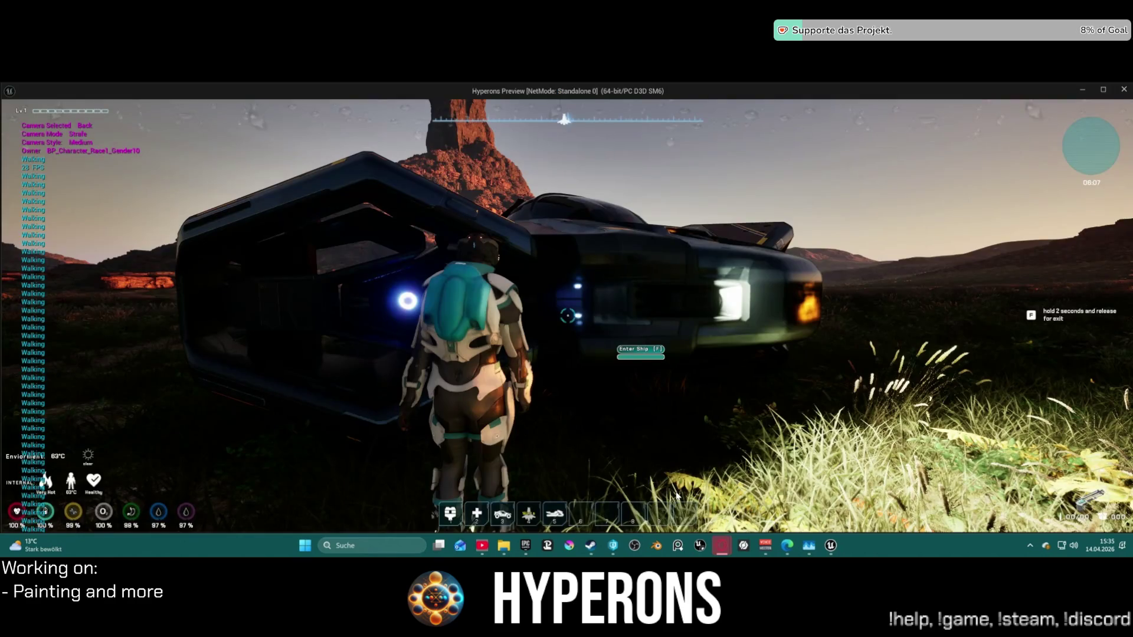
pyautogui.press('super')
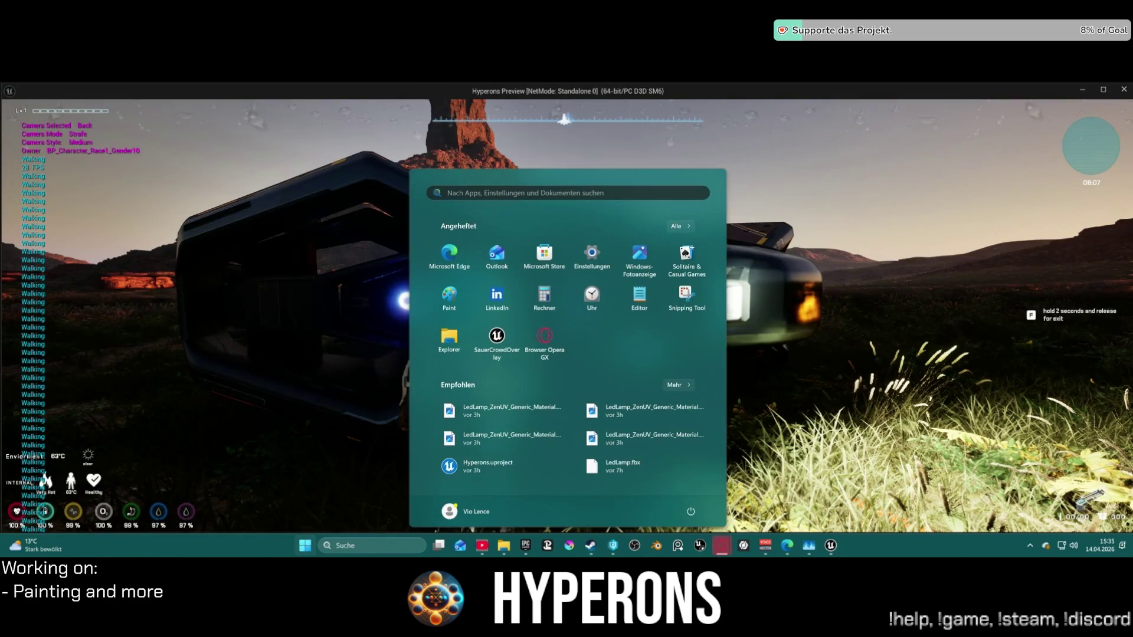
pyautogui.press('super')
pyautogui.press('super')
pyautogui.press('super')
pyautogui.press('super')
pyautogui.press('super')
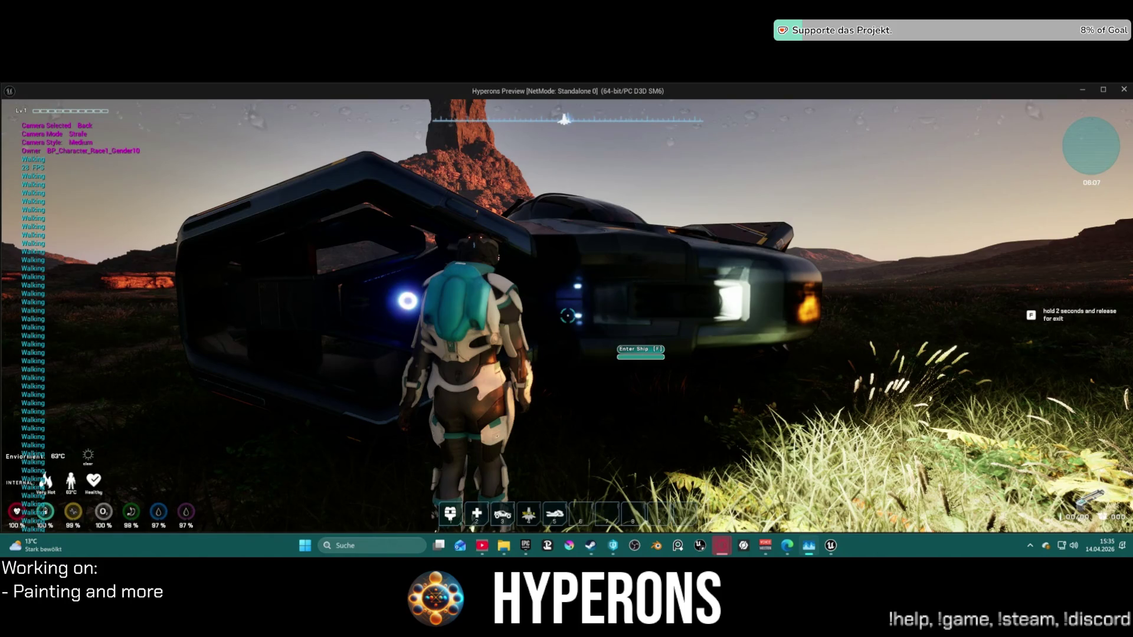
pyautogui.press('f')
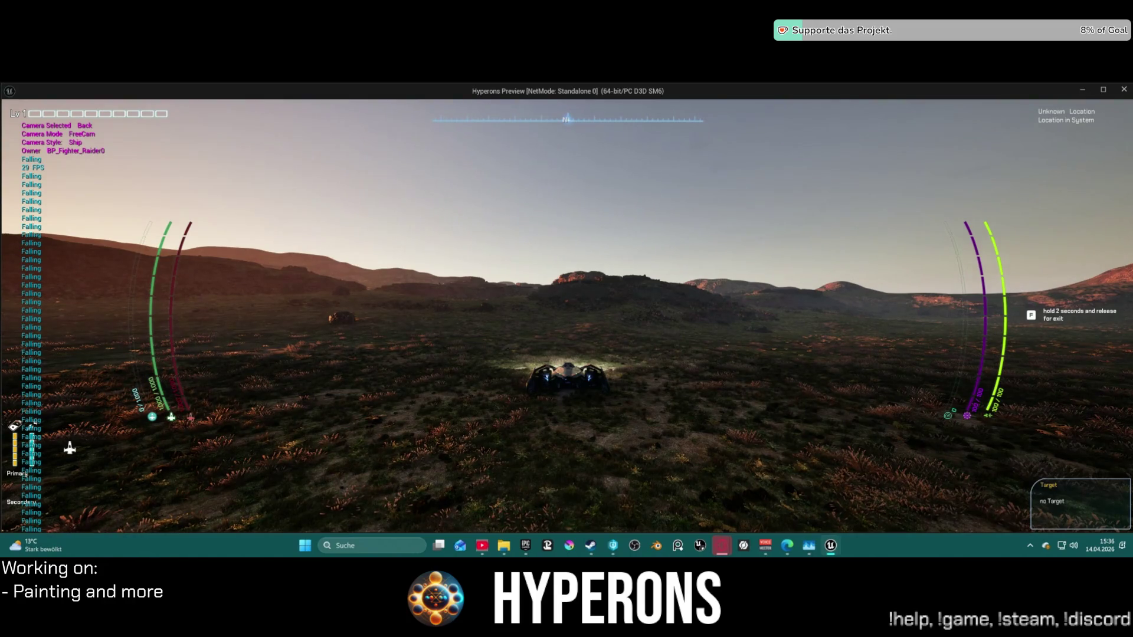
# Lift off in the ship and press C to cycle the Left, Right, Top and Back cameras.
pyautogui.press('space')
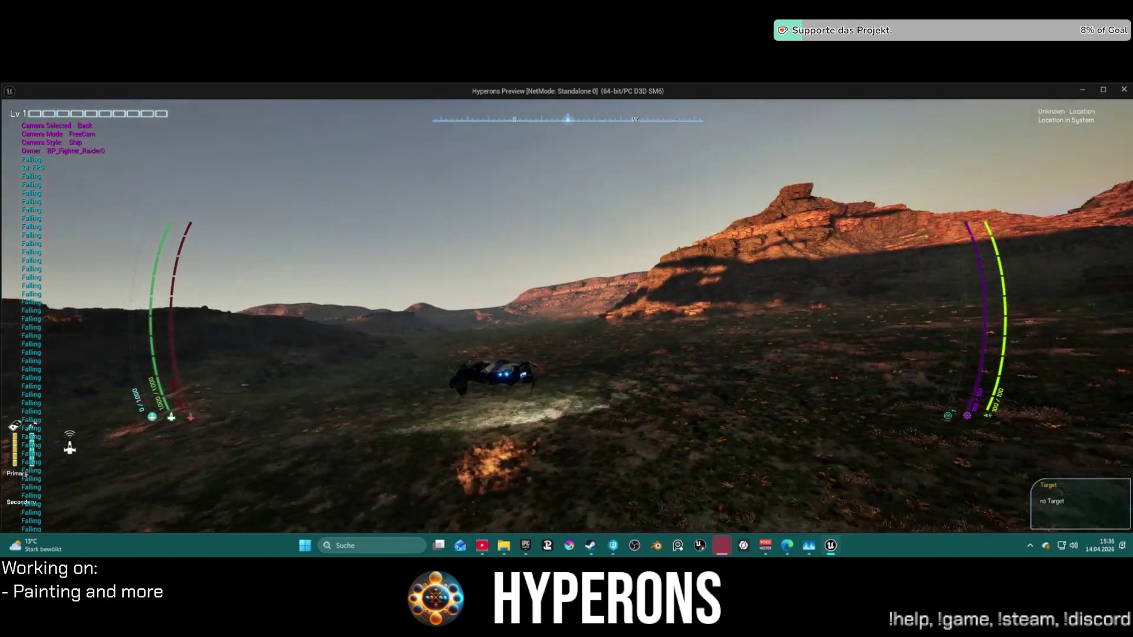
pyautogui.press('f')
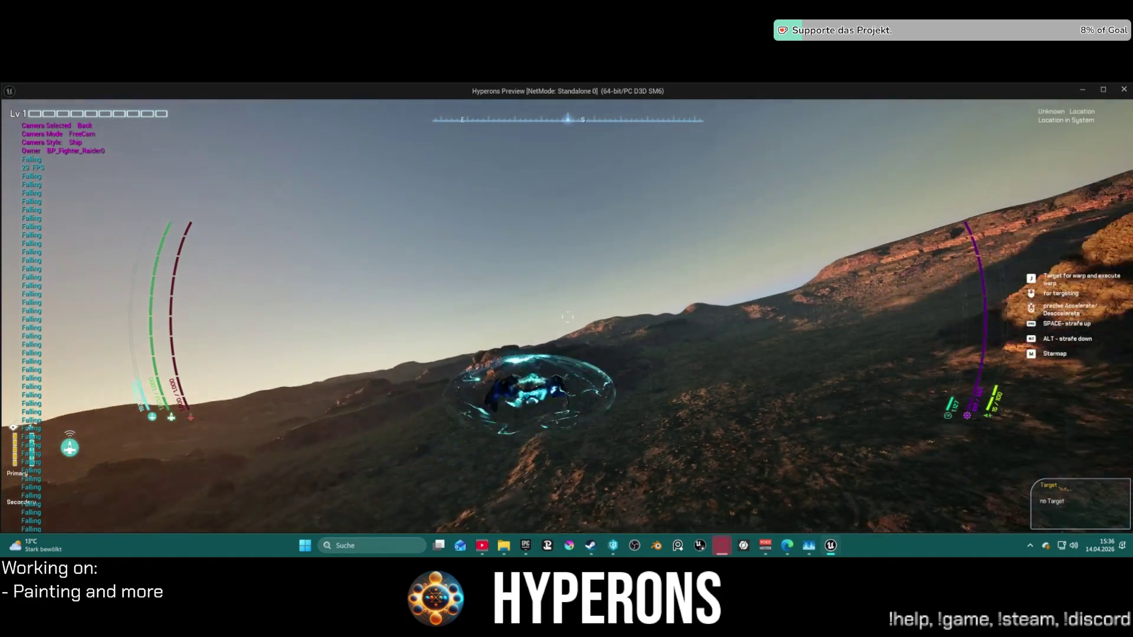
pyautogui.press('c')
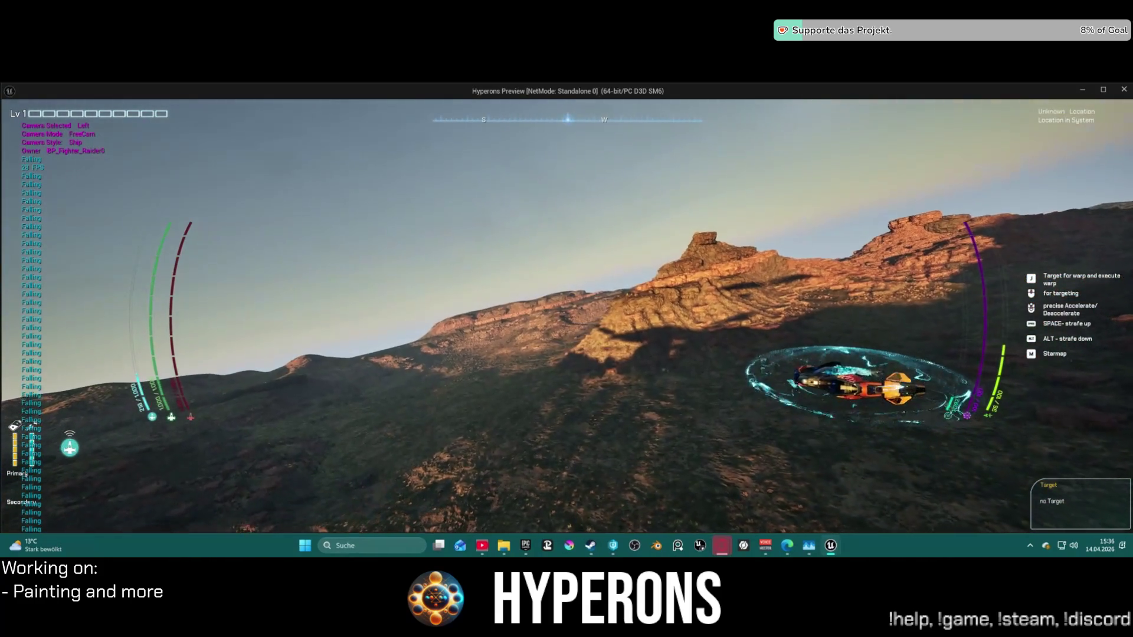
pyautogui.press('c')
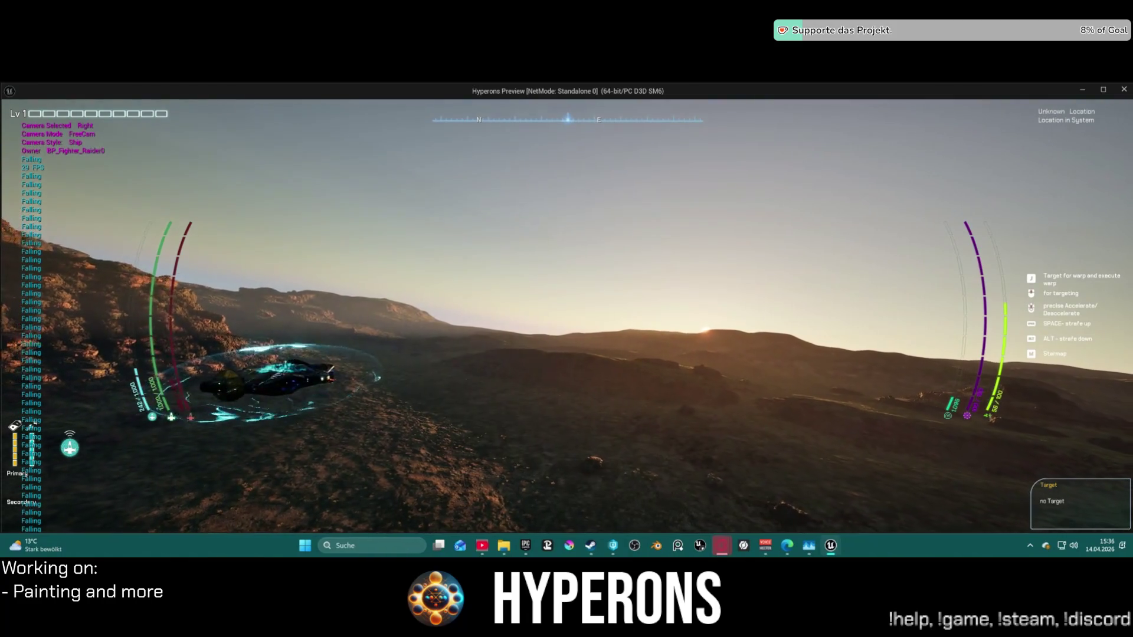
pyautogui.press('c')
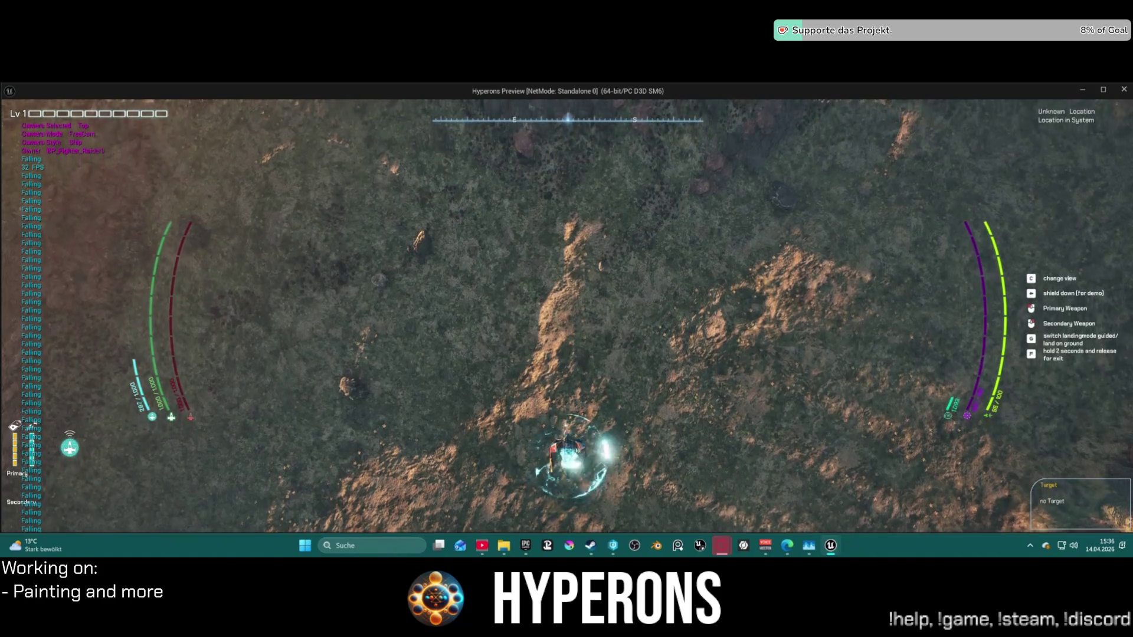
pyautogui.press('c')
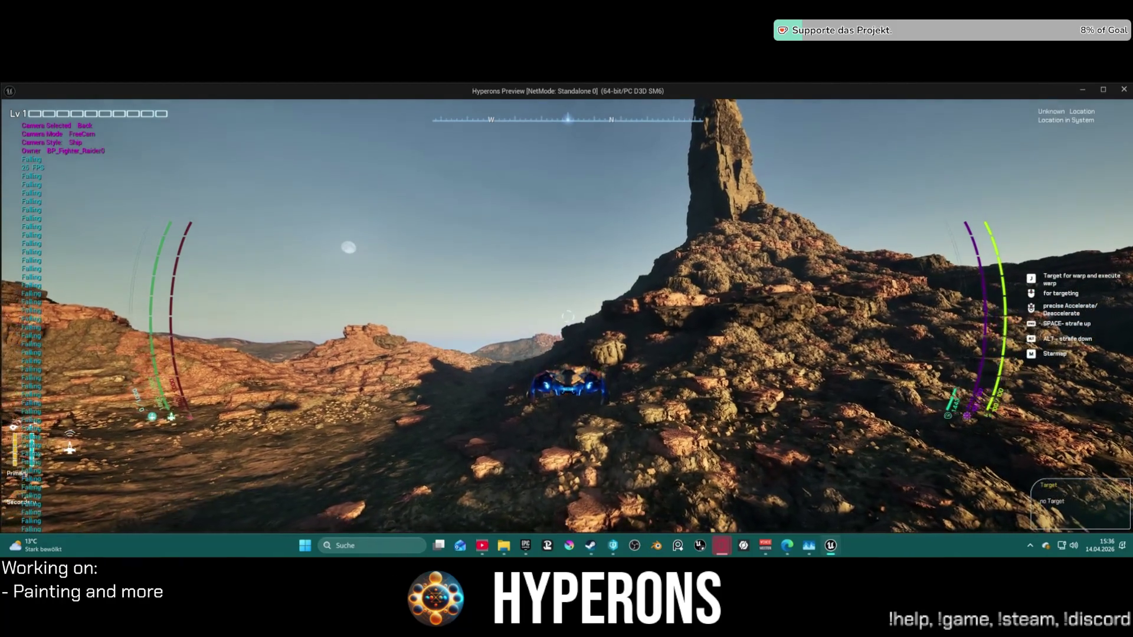
# Leave the ship, walk over the rocks, then aim and fire a magazine at the ship.
pyautogui.press('f')
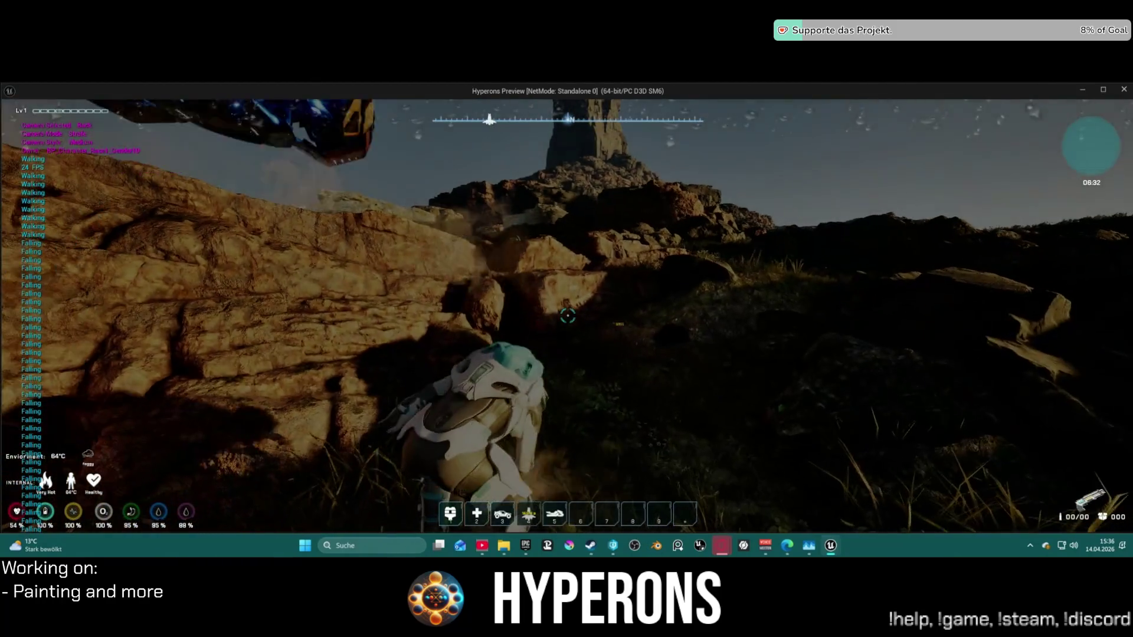
pyautogui.press('w')
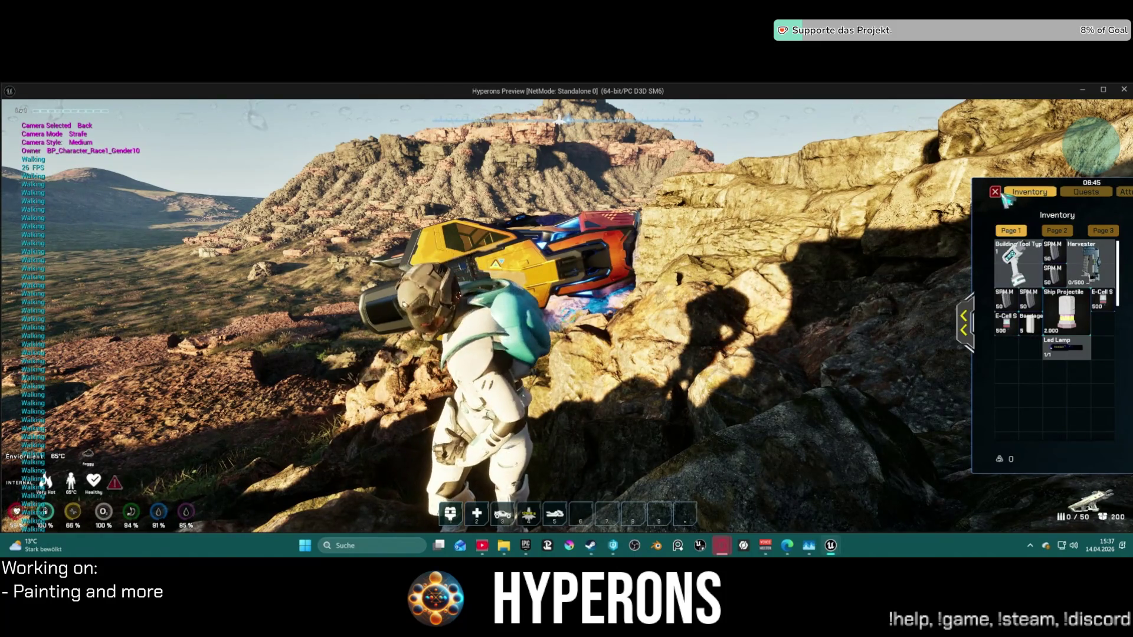
pyautogui.press('r')
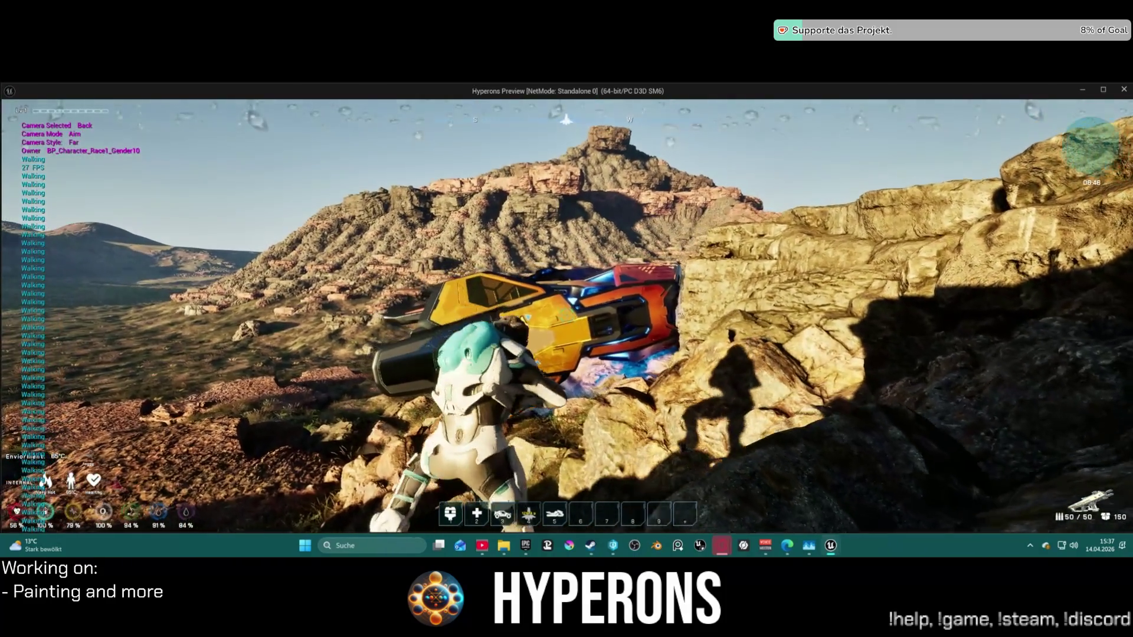
pyautogui.click(566, 318)
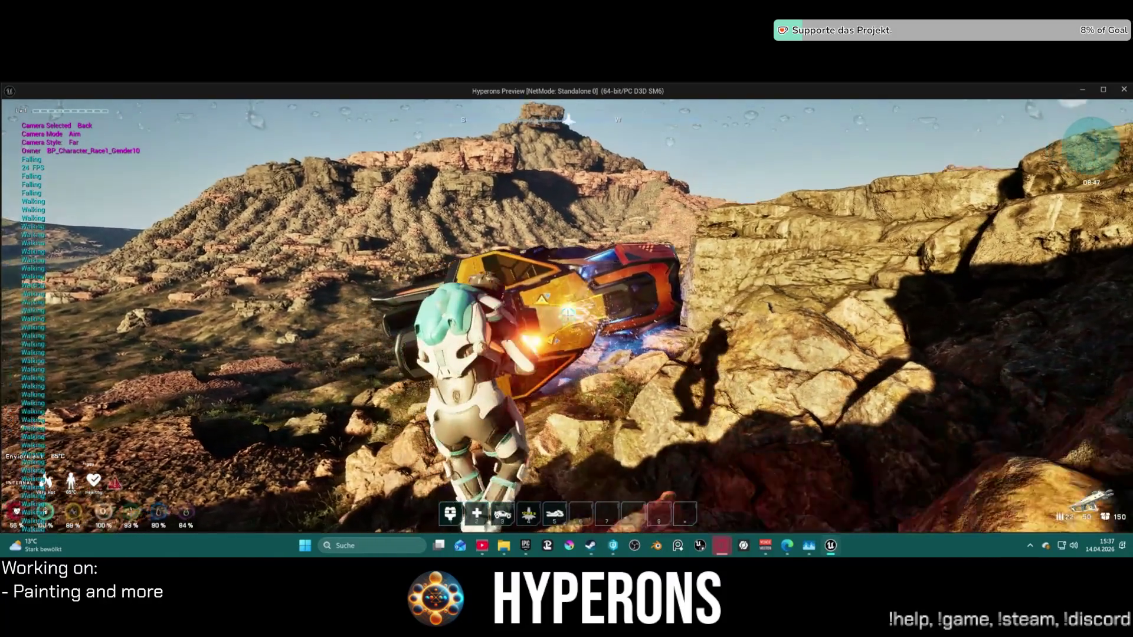
pyautogui.click(567, 317)
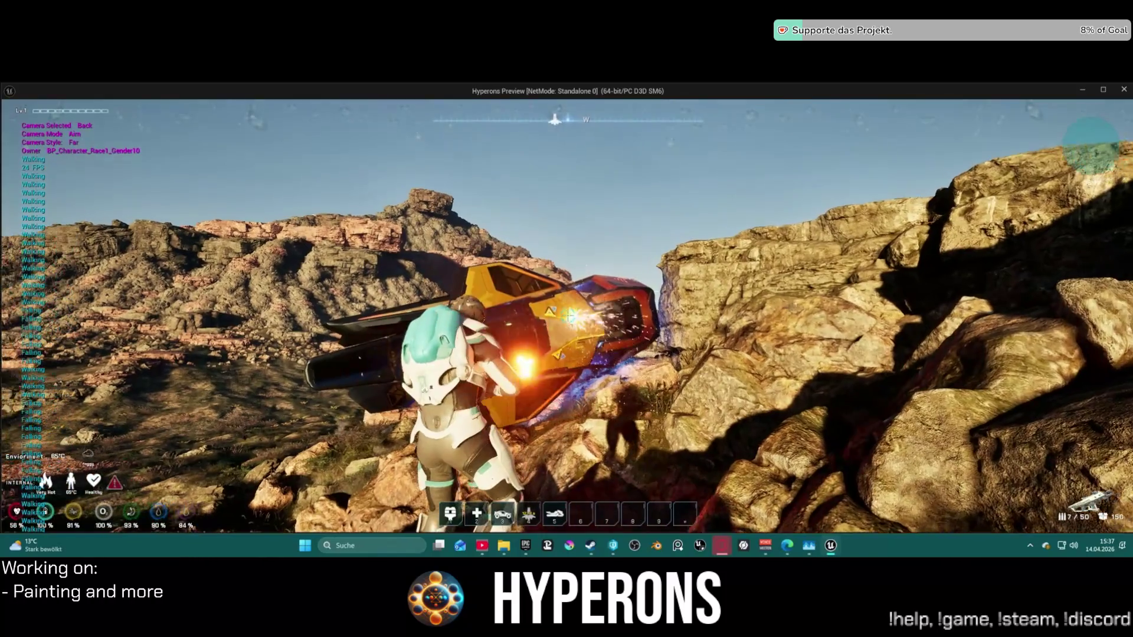
pyautogui.click(567, 318)
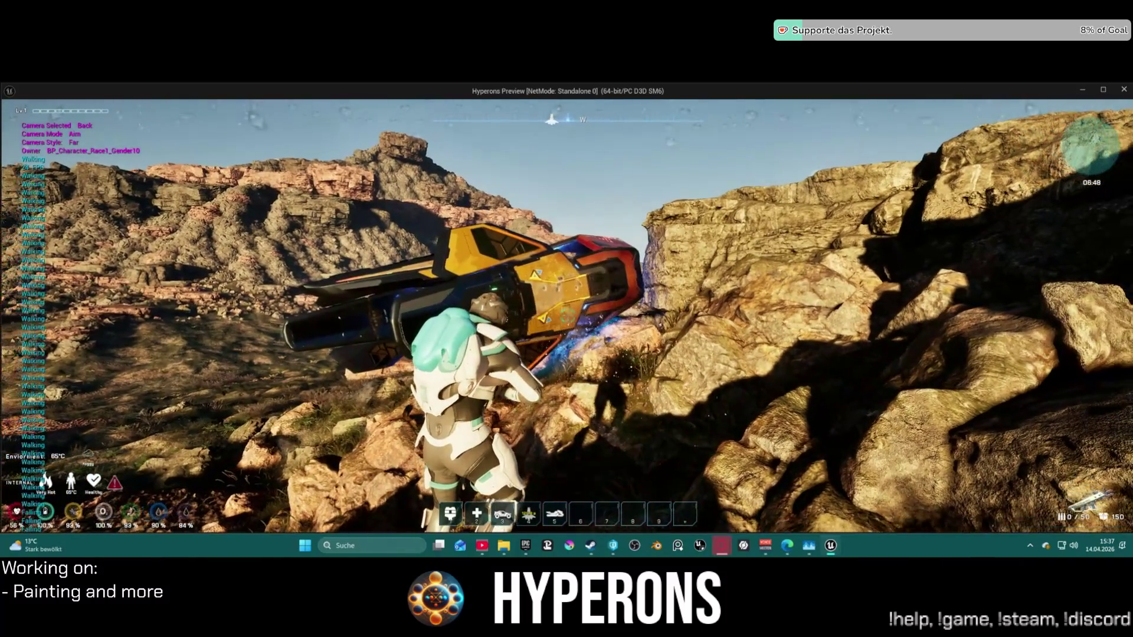
# Reload with R and fire another magazine at the ship while stepping left.
pyautogui.press('r')
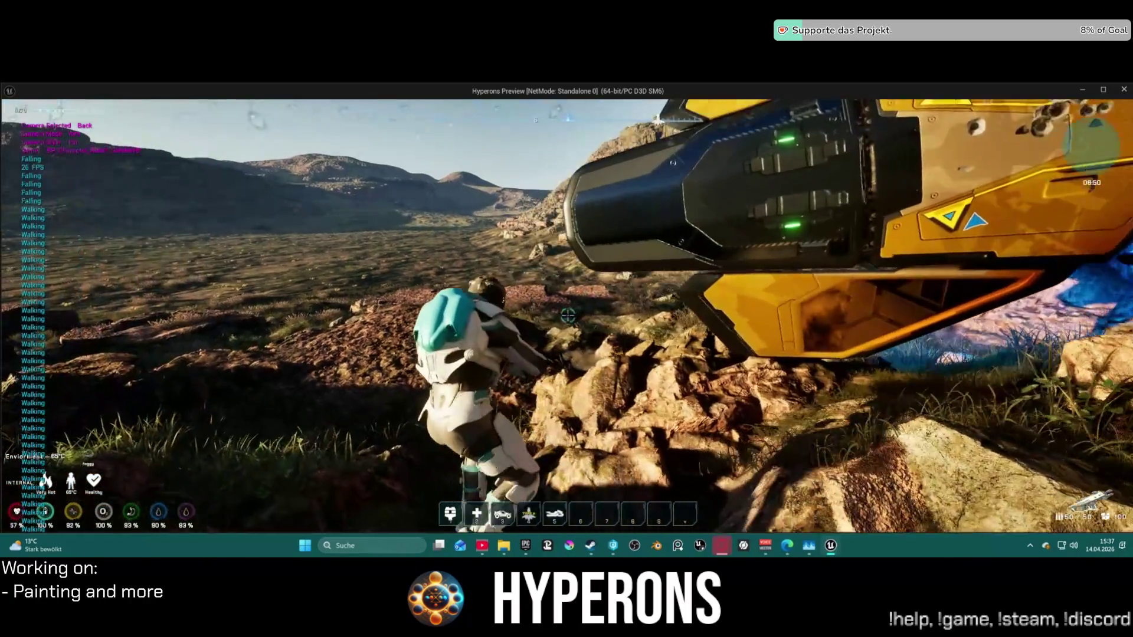
pyautogui.click(567, 316)
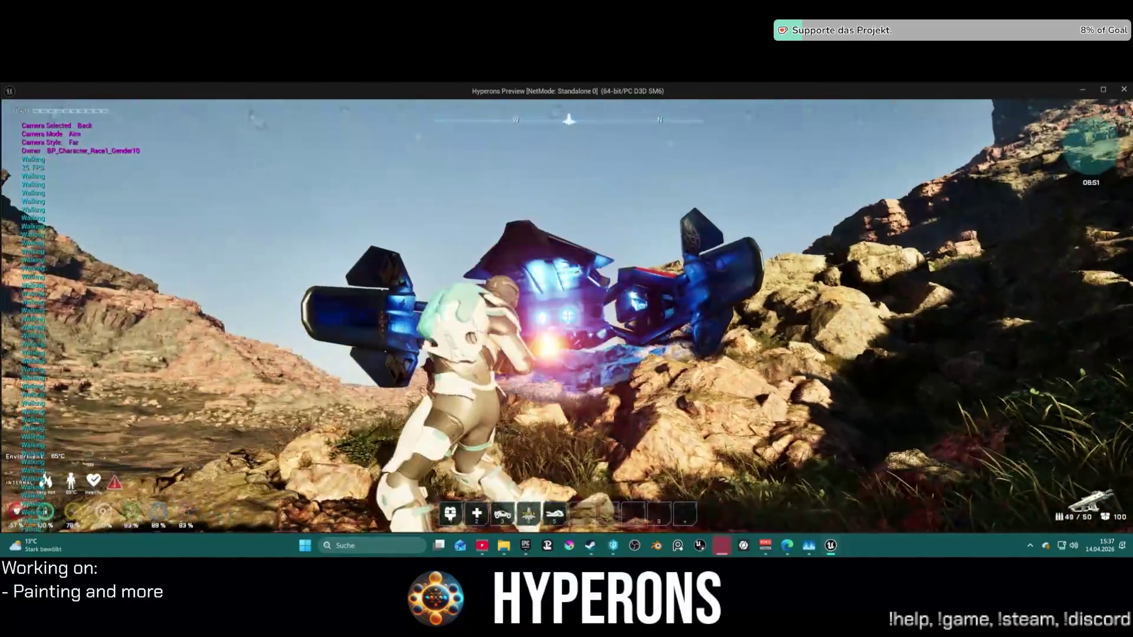
pyautogui.click(568, 317)
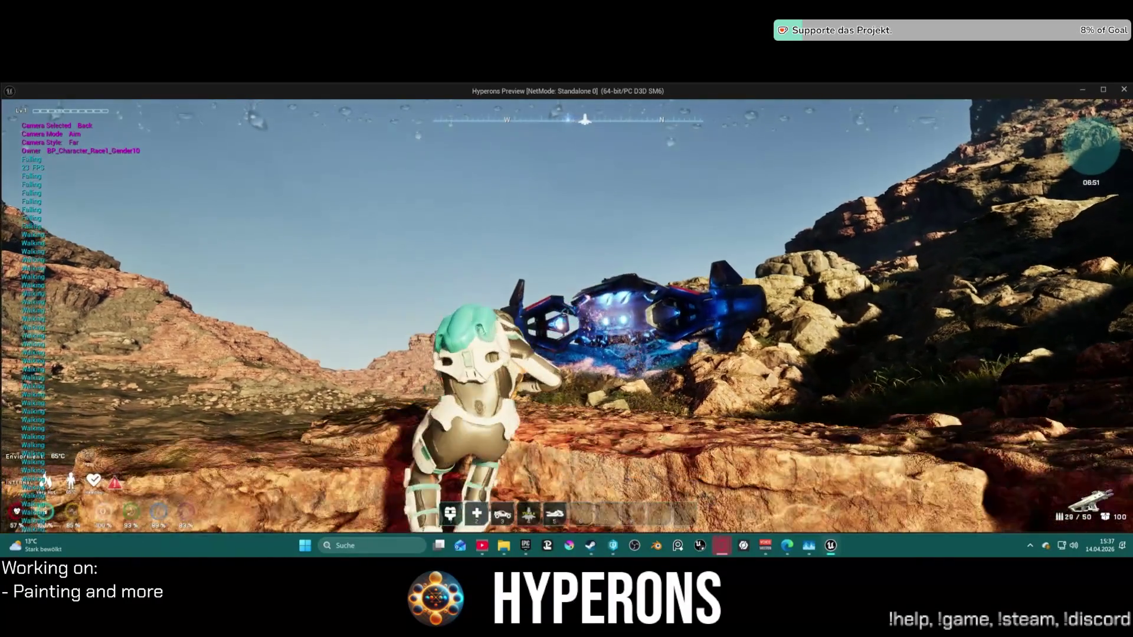
pyautogui.click(568, 316)
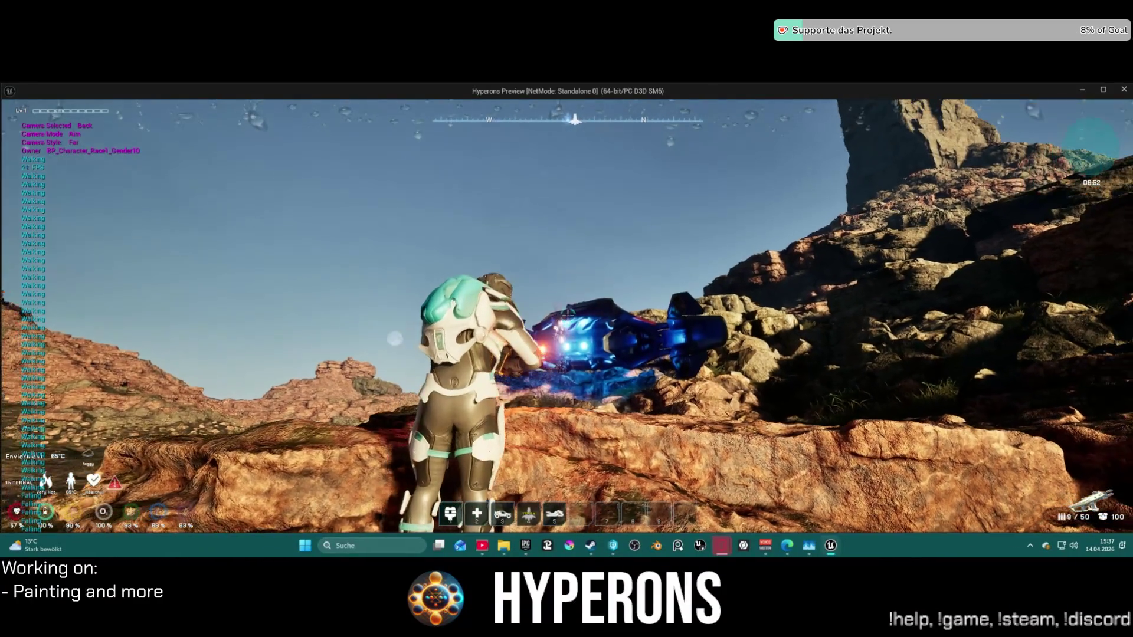
pyautogui.click(568, 316)
pyautogui.press('r')
# Move off the ledge, fire a final magazine at the crashed ship, and climb toward it.
pyautogui.press('w')
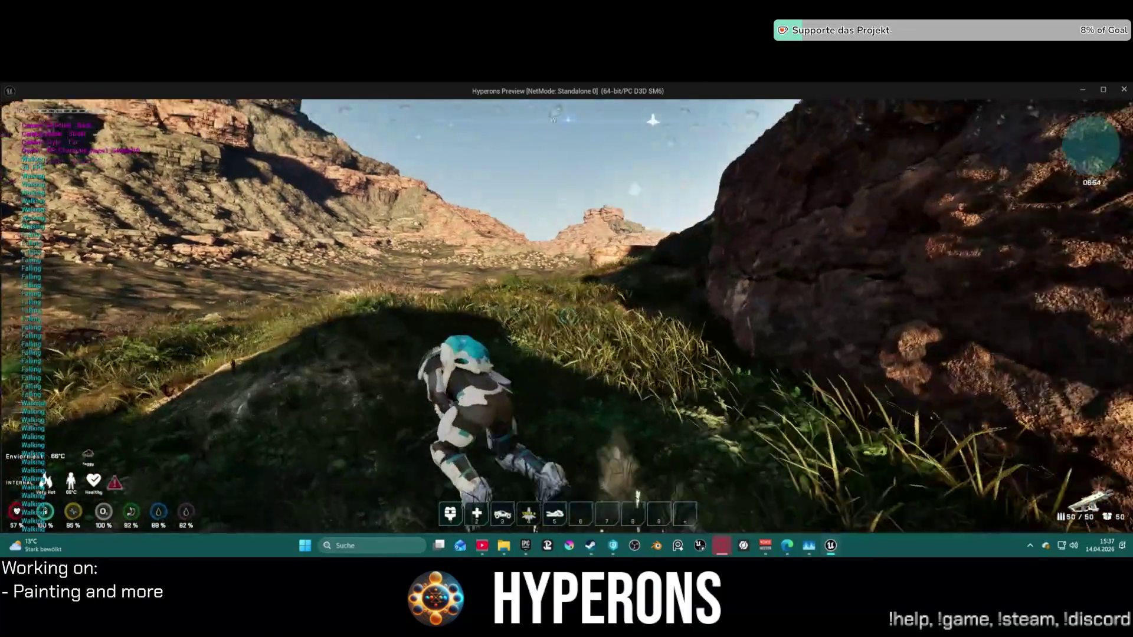
pyautogui.click(567, 316)
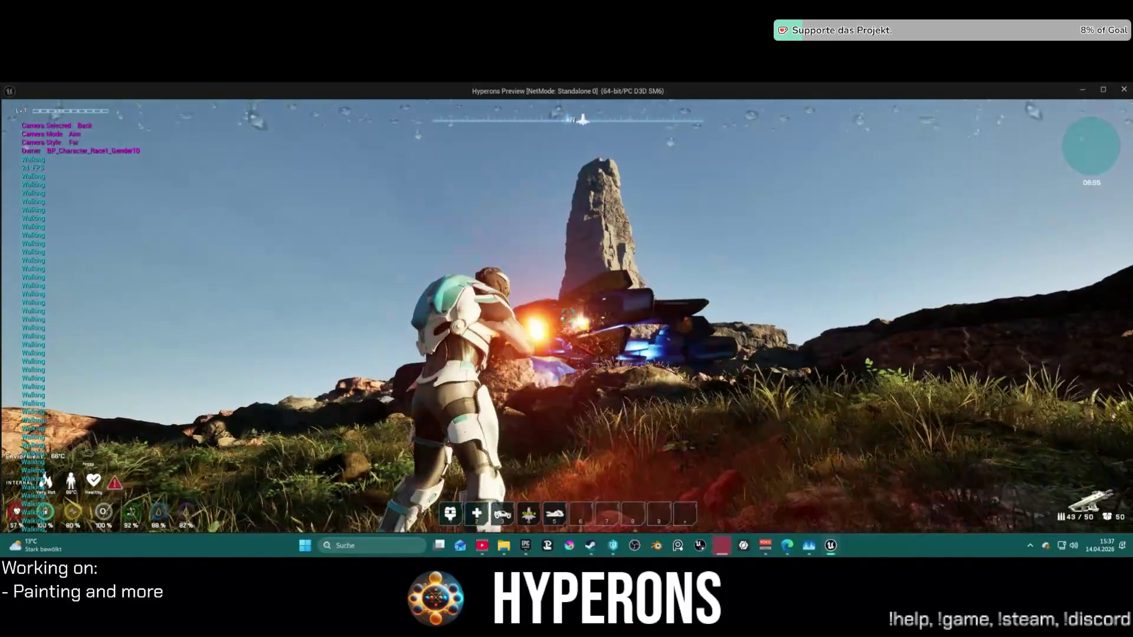
pyautogui.click(568, 316)
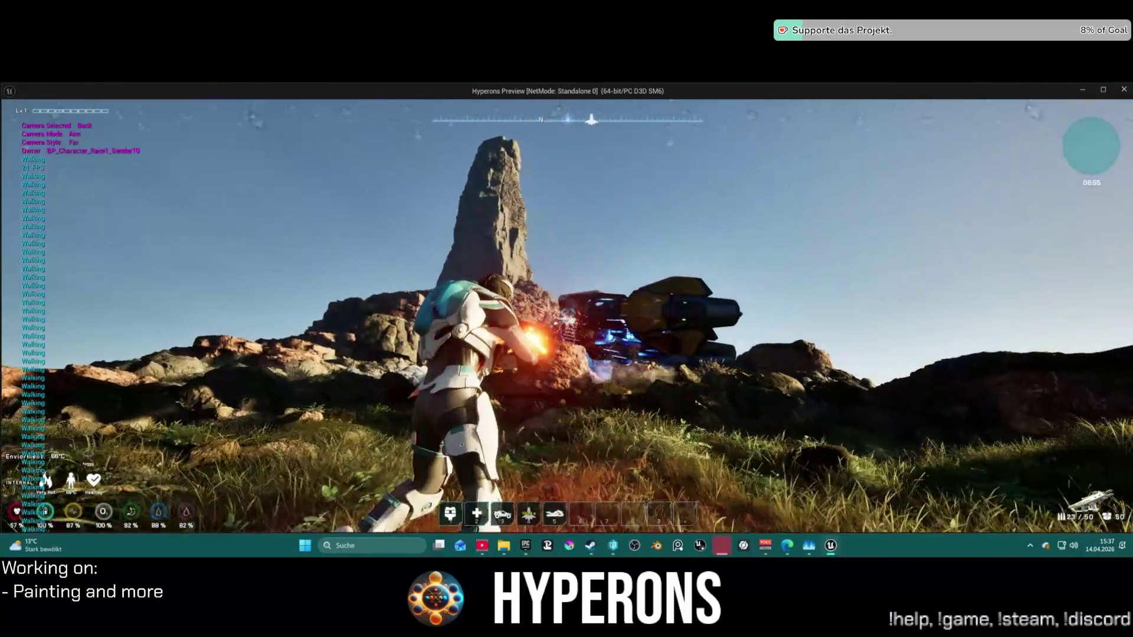
pyautogui.click(567, 319)
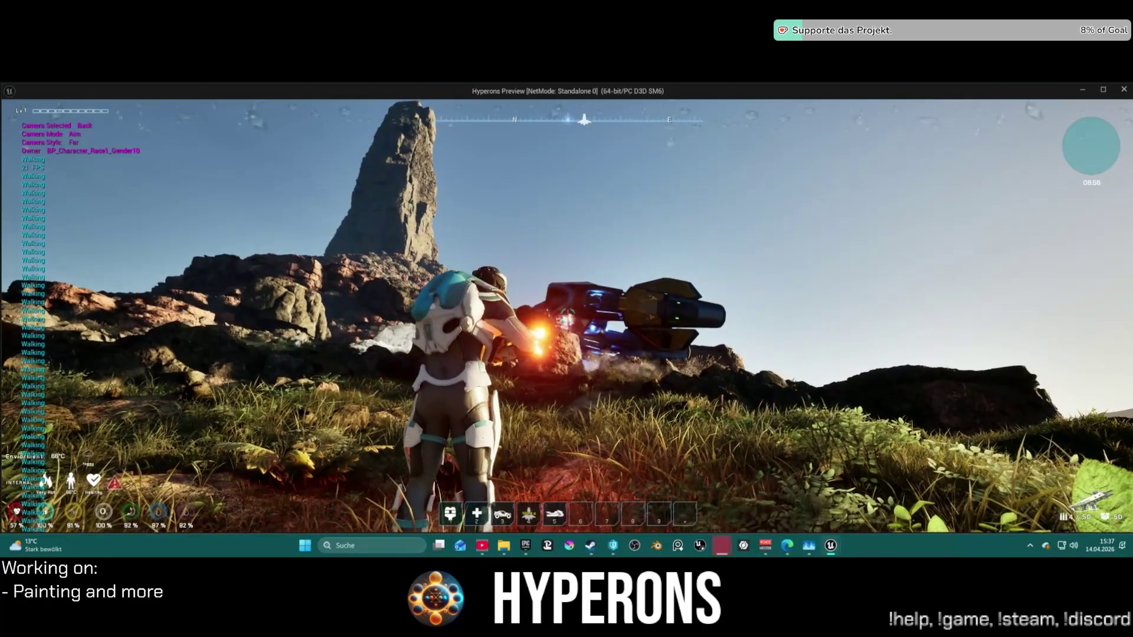
pyautogui.click(567, 319)
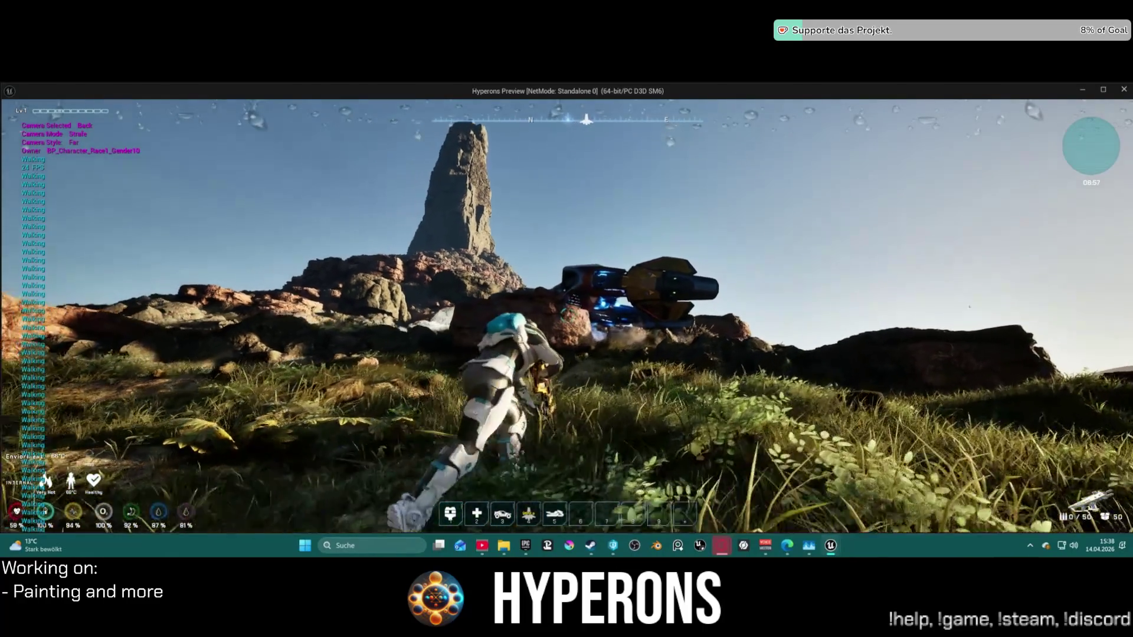
pyautogui.press('r')
pyautogui.press('w')
pyautogui.press('w')
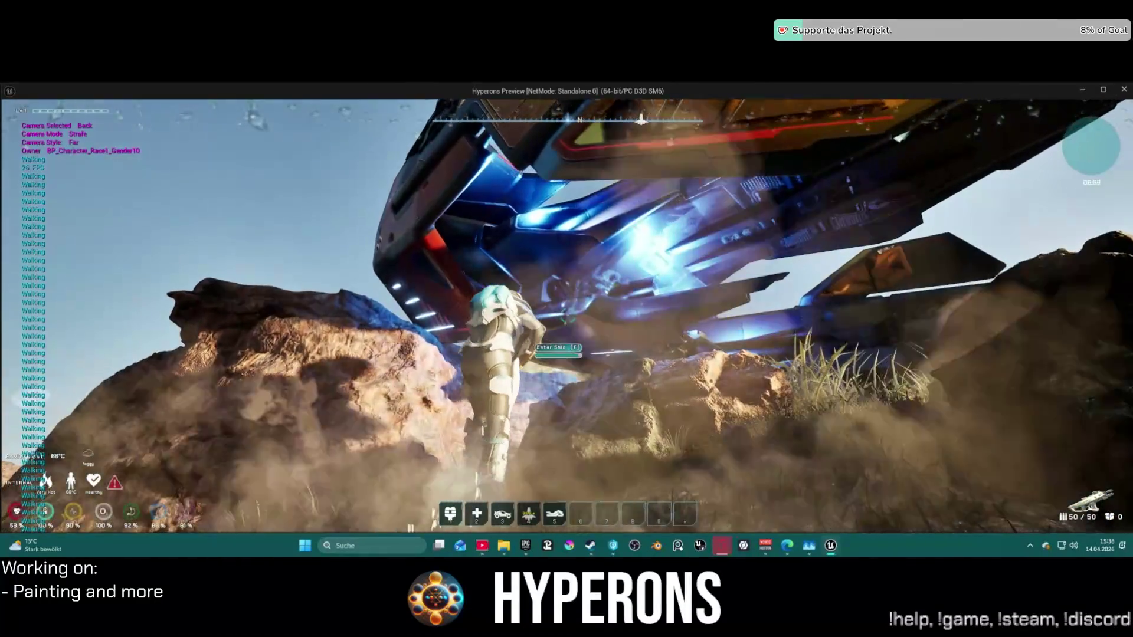
# Step closer to the ship, then press Escape to end the play session.
pyautogui.press('w')
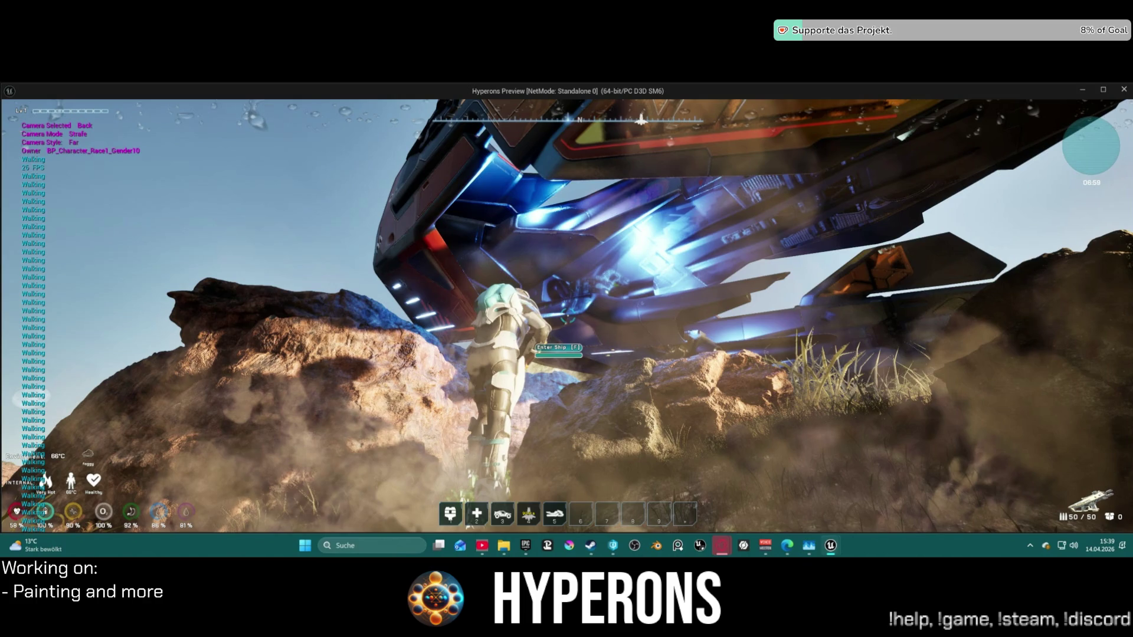
pyautogui.press('Escape')
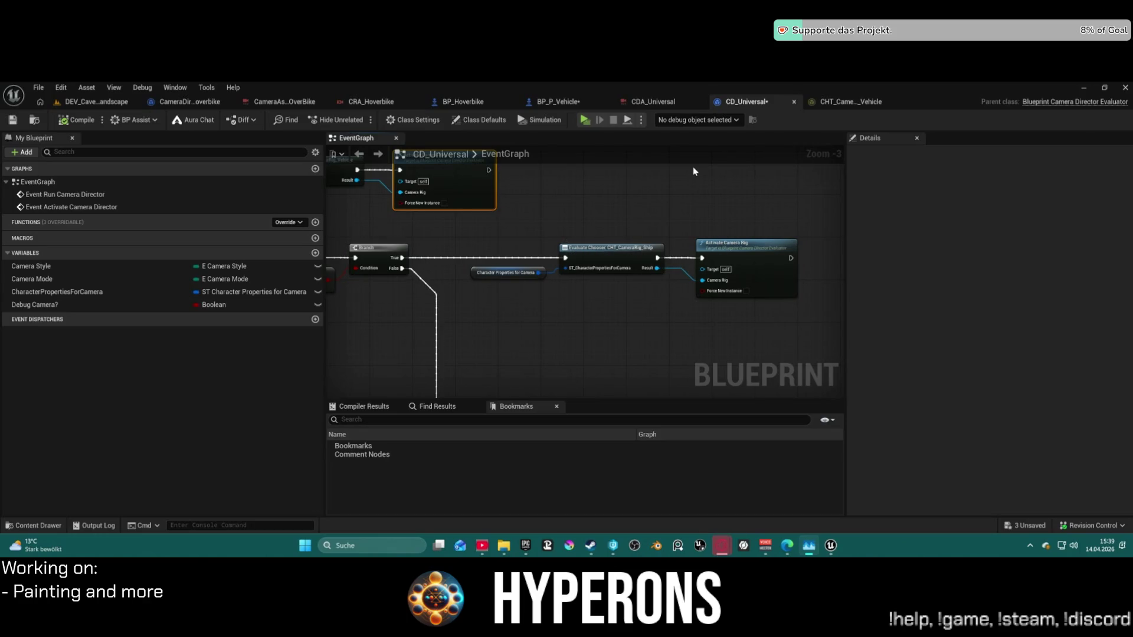
# Connect the Branch's False output to the Sequence node in CD_Universal's event graph.
pyautogui.scroll(1, 549, 253)
pyautogui.moveTo(549, 253); pyautogui.dragTo(760, 222)
pyautogui.scroll(-4, 433, 207)
pyautogui.moveTo(406, 204)
pyautogui.mouseDown()
pyautogui.moveTo(467, 236)
pyautogui.moveTo(613, 242)
pyautogui.mouseUp()
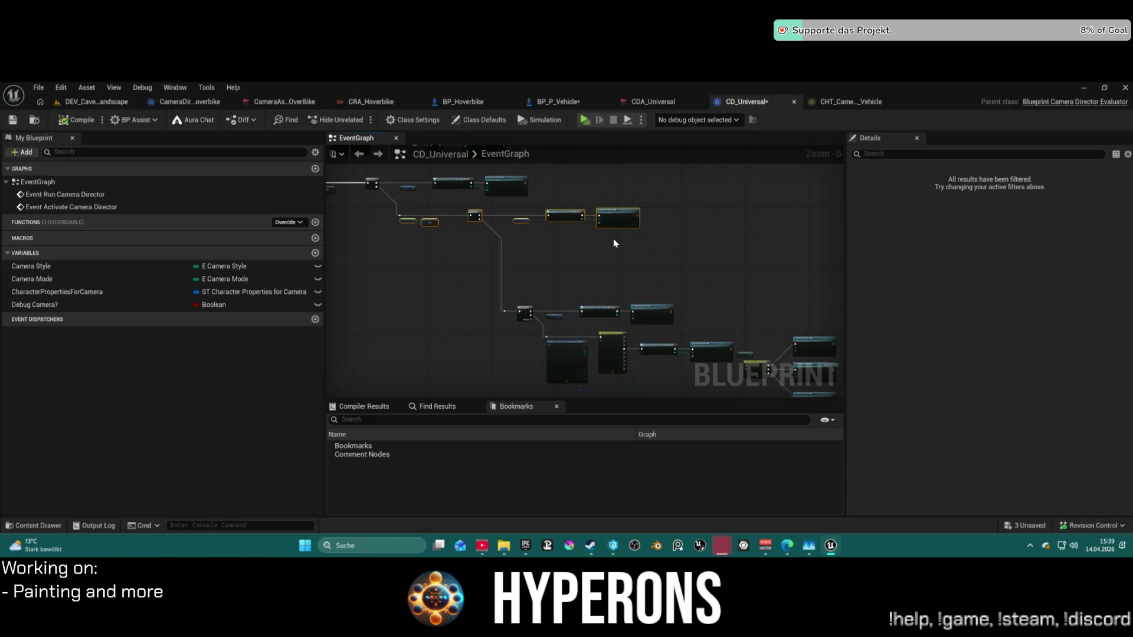
pyautogui.scroll(1, 537, 247)
pyautogui.scroll(2, 472, 233)
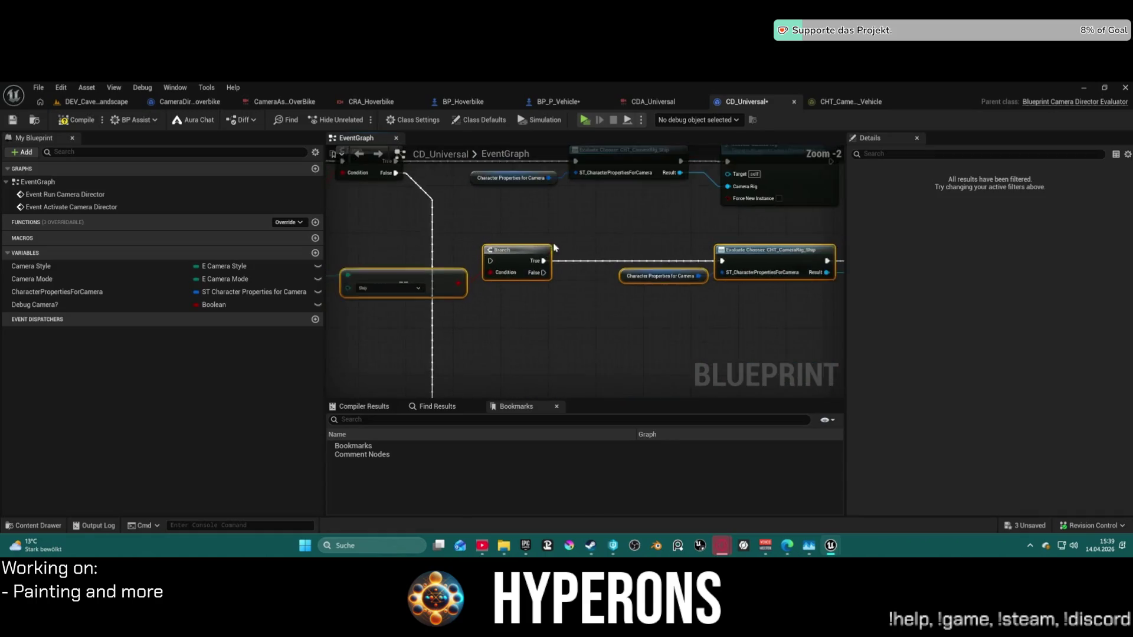
pyautogui.moveTo(486, 396)
pyautogui.mouseDown()
pyautogui.moveTo(540, 260)
pyautogui.moveTo(473, 429)
pyautogui.moveTo(566, 213)
pyautogui.moveTo(513, 155)
pyautogui.moveTo(517, 172)
pyautogui.mouseUp()
pyautogui.moveTo(499, 171); pyautogui.dragTo(500, 171)
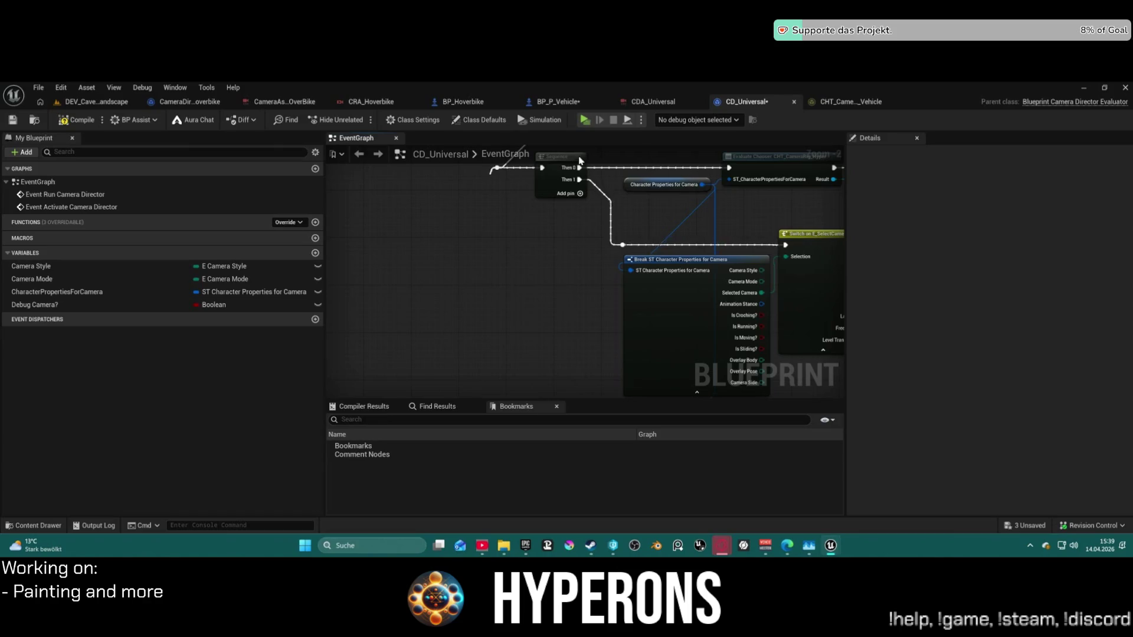
# Set the node's vehicle type to Hoverbike, then bring up the CHT_CameraRig_Vehicle table.
pyautogui.moveTo(629, 291)
pyautogui.mouseDown()
pyautogui.moveTo(562, 356)
pyautogui.moveTo(608, 329)
pyautogui.moveTo(643, 265)
pyautogui.moveTo(640, 320)
pyautogui.mouseUp()
pyautogui.click(640, 320)
pyautogui.click(658, 403)
pyautogui.moveTo(659, 384)
pyautogui.mouseDown()
pyautogui.moveTo(638, 306)
pyautogui.moveTo(564, 238)
pyautogui.mouseUp()
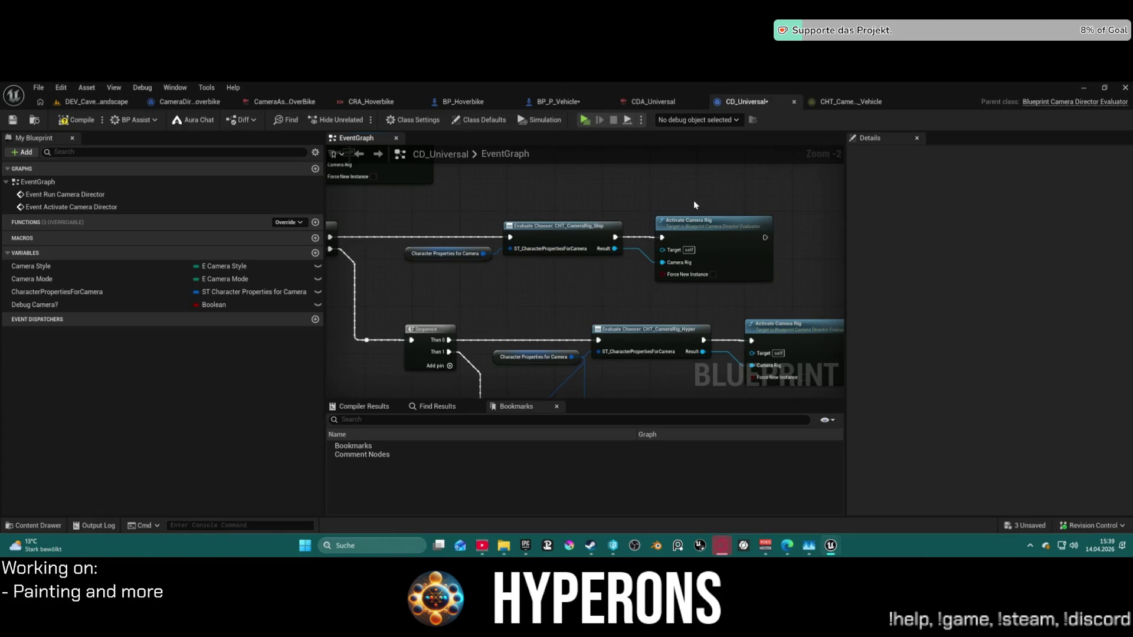
pyautogui.click(857, 107)
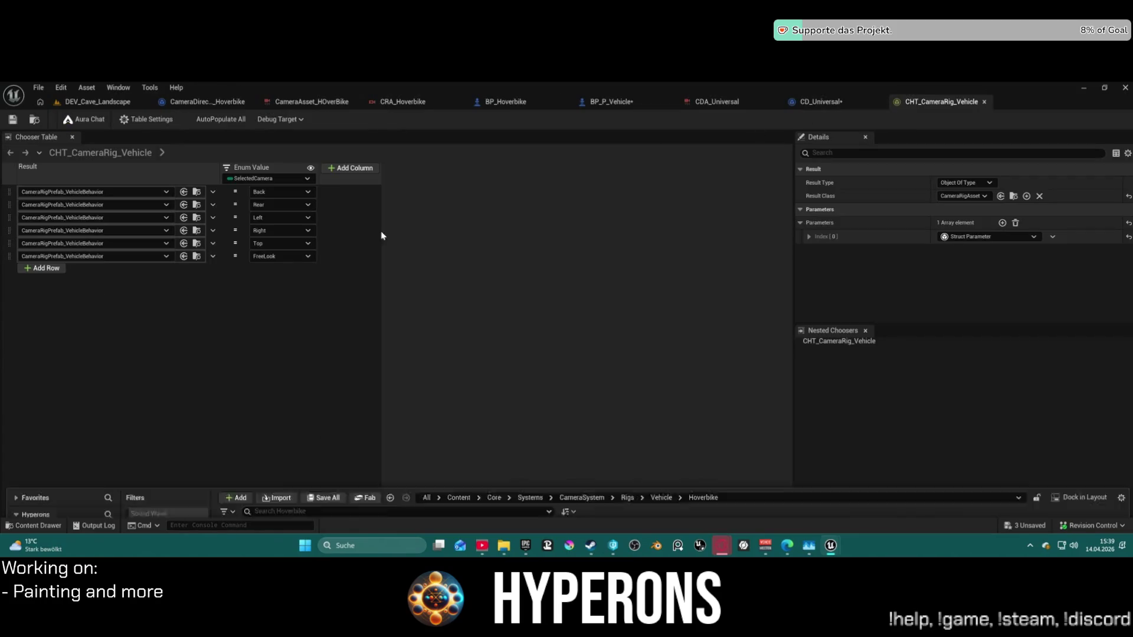
# Browse the Content Drawer's Hoverbike, Ship, Vehicle and Characters rig folders.
pyautogui.hotkey('ctrl', 'space')
pyautogui.scroll(-3, 78, 453)
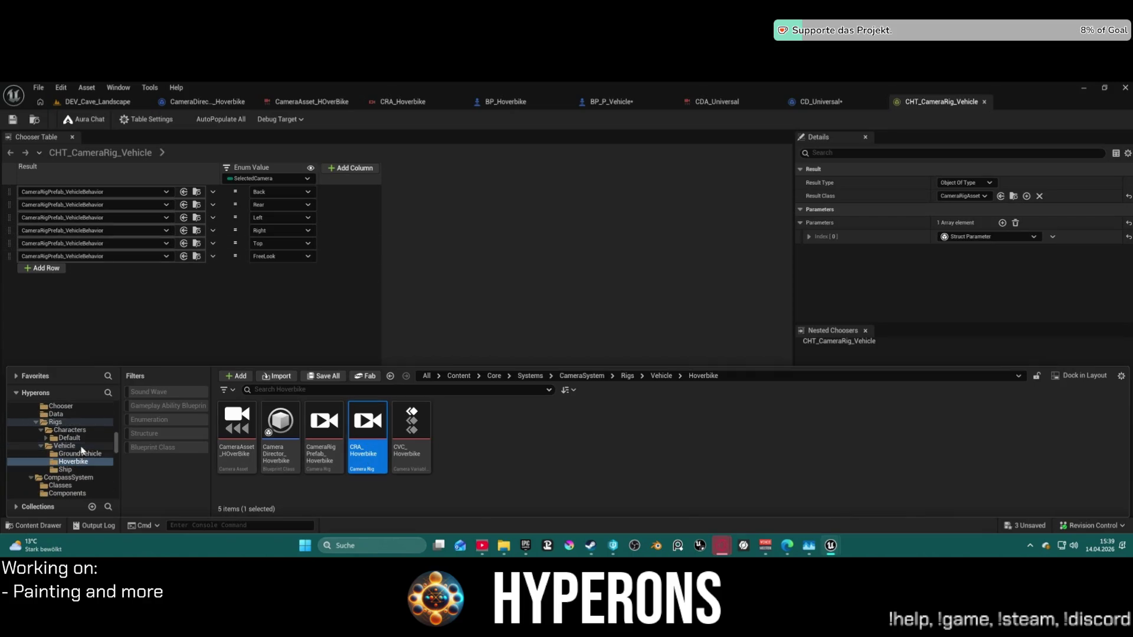
pyautogui.click(73, 462)
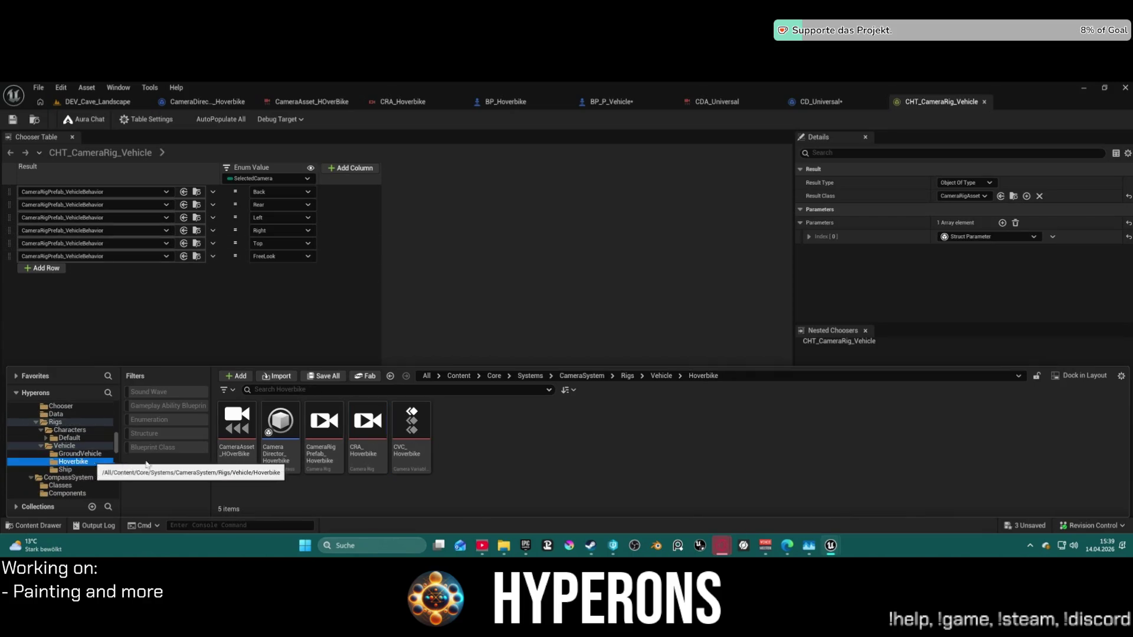
pyautogui.click(65, 470)
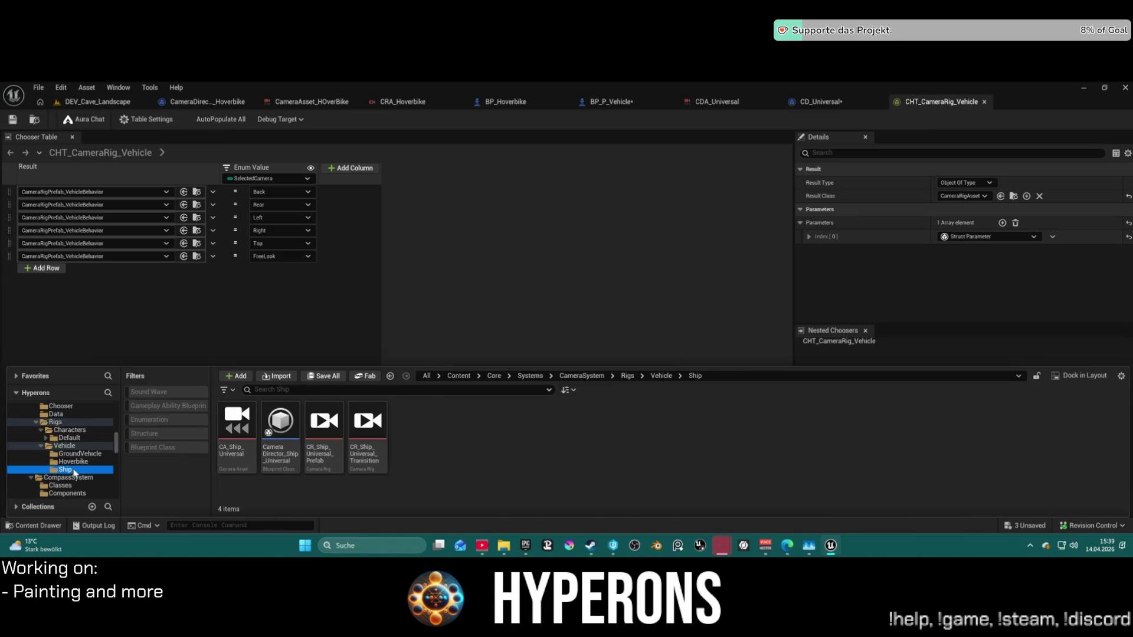
pyautogui.click(65, 445)
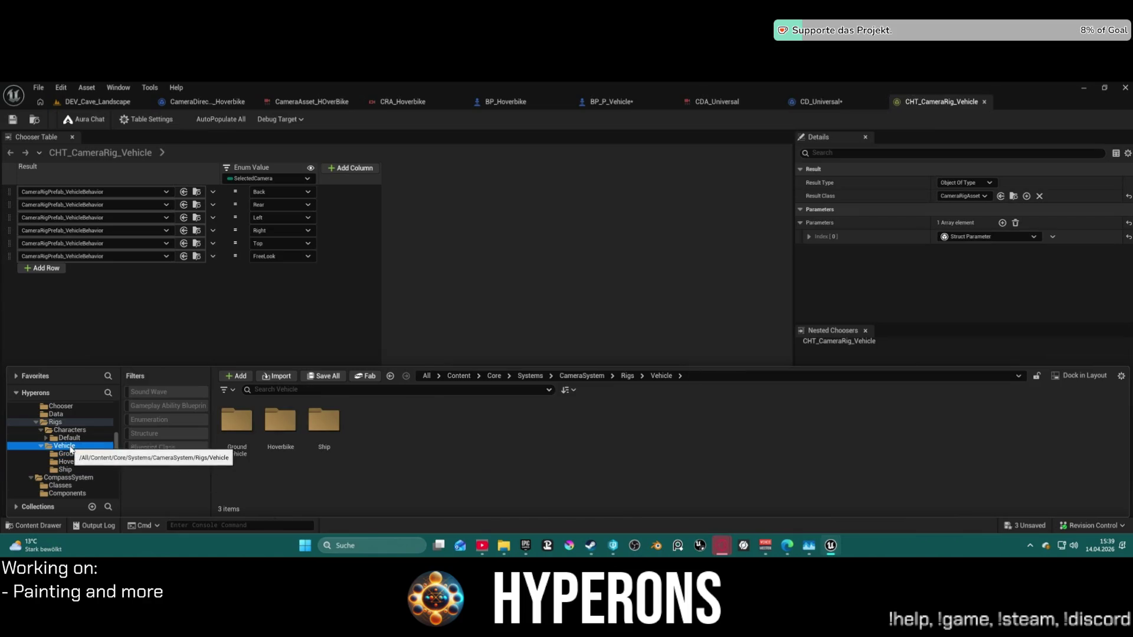
pyautogui.click(69, 439)
pyautogui.click(70, 430)
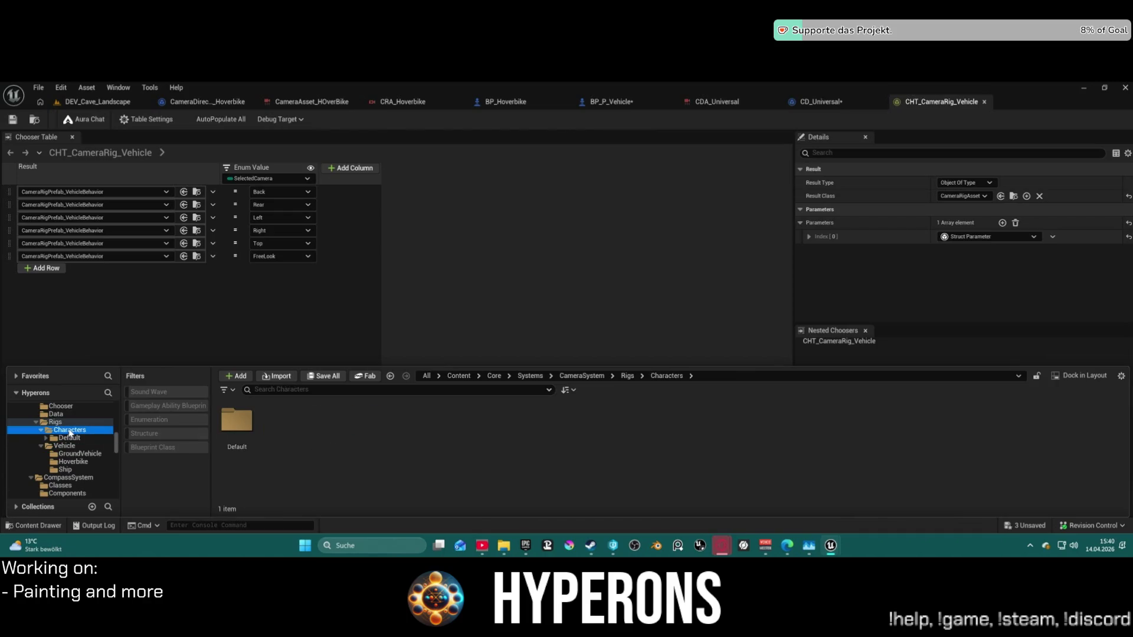
pyautogui.click(56, 423)
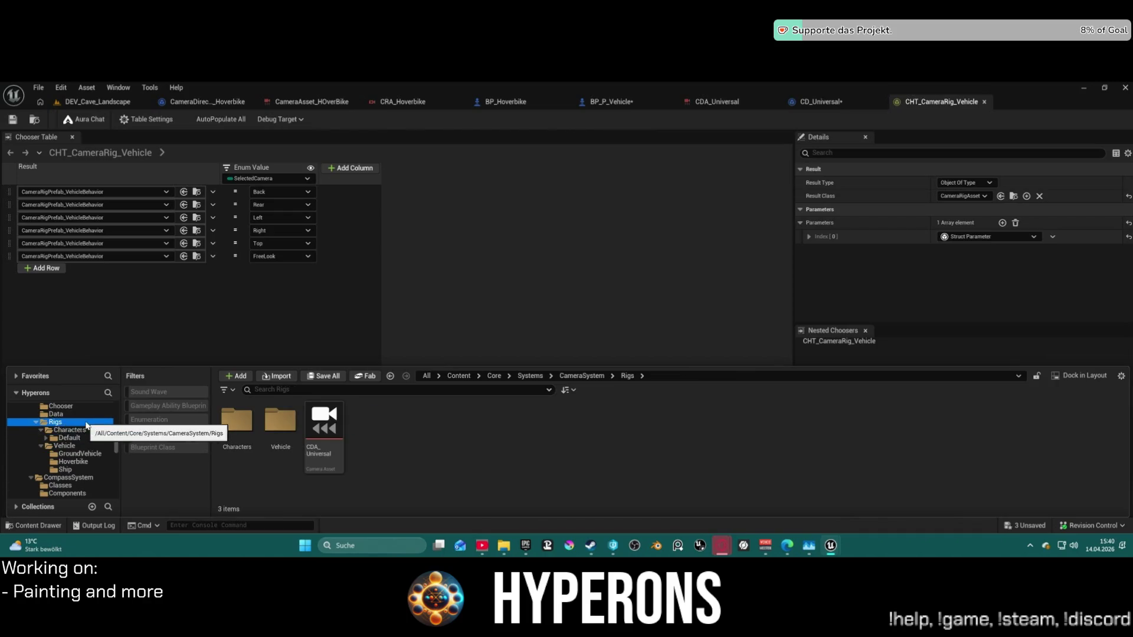
# Select CHT_CameraRig_Bike in the Chooser folder and return to CD_Universal's event graph.
pyautogui.scroll(2, 59, 425)
pyautogui.click(61, 438)
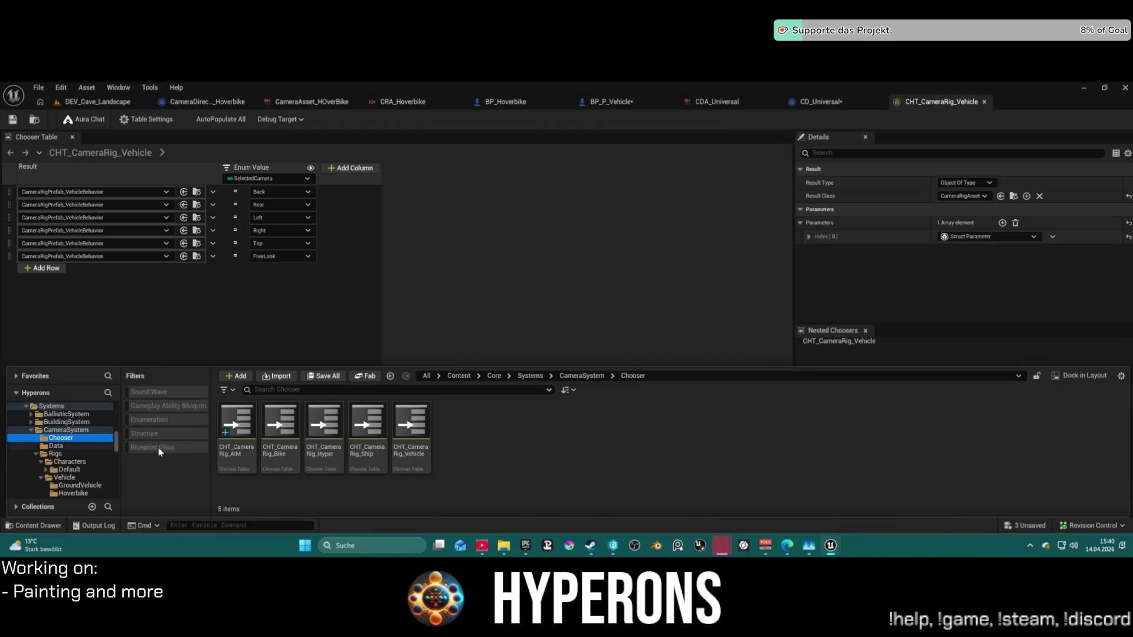
pyautogui.click(281, 428)
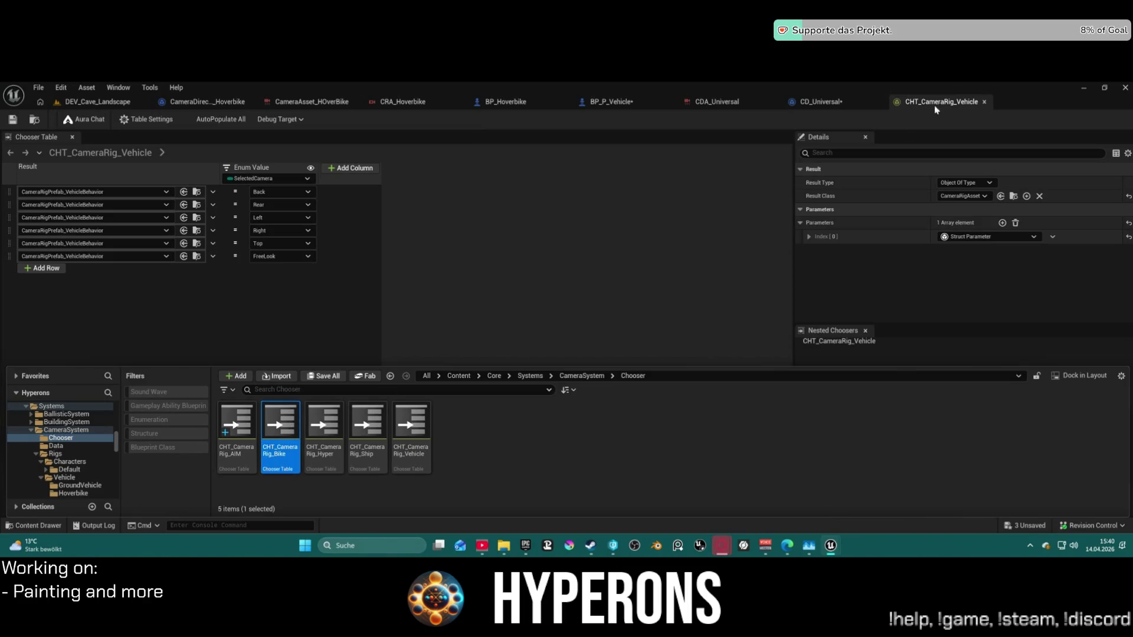
pyautogui.click(838, 100)
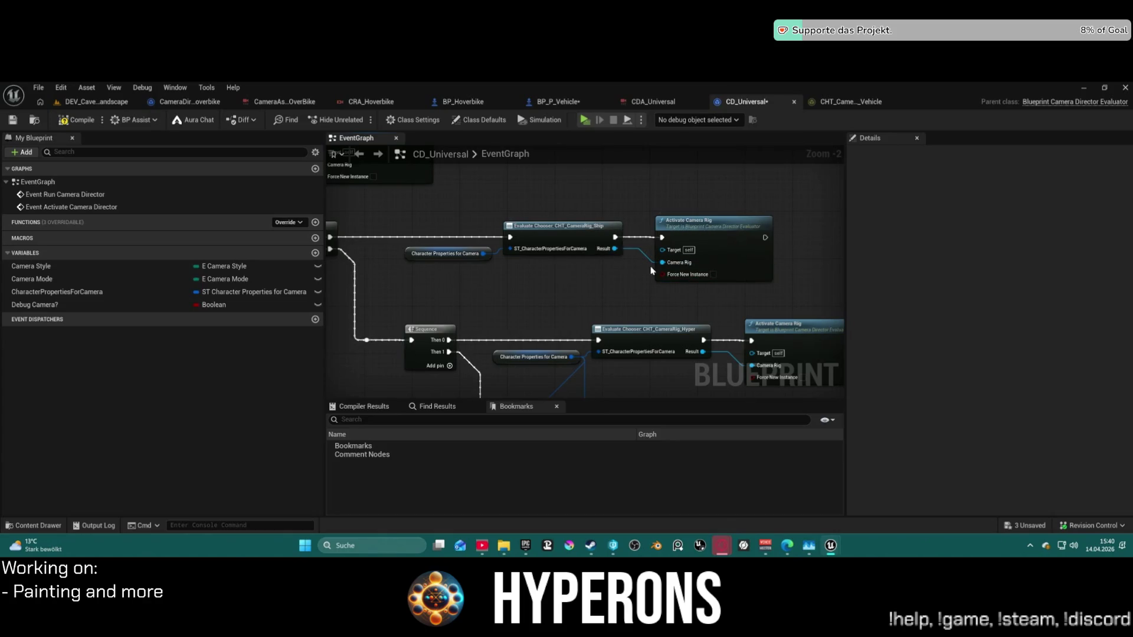
# Replace the lower Evaluate Chooser's table with CHT_CameraRig_Bike and open that chooser table.
pyautogui.click(668, 331)
pyautogui.click(1055, 196)
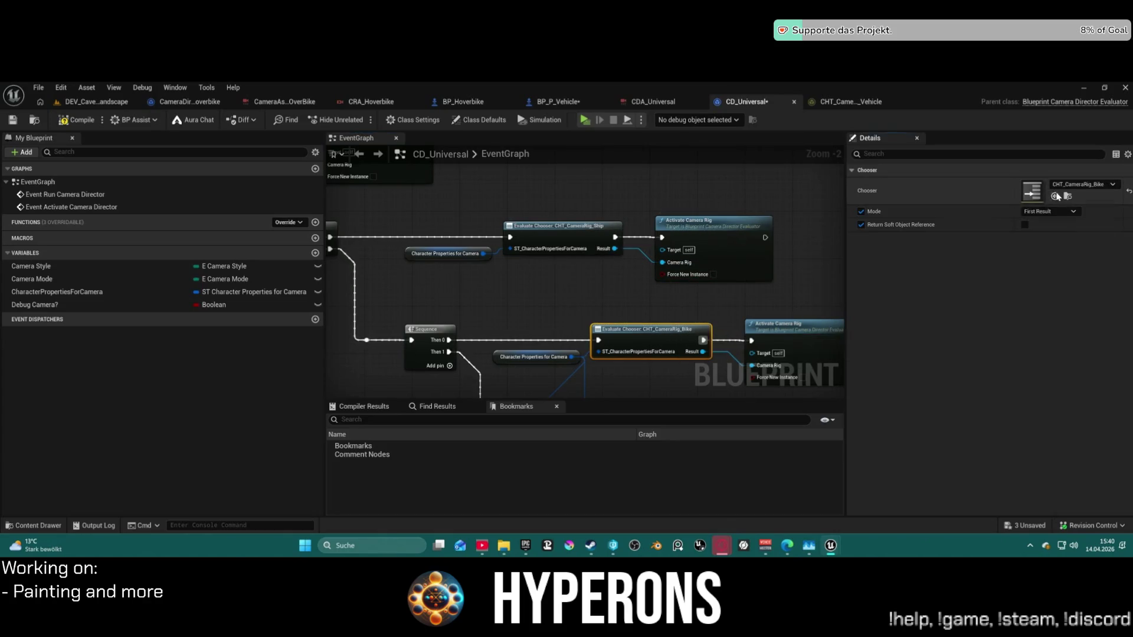
pyautogui.click(593, 230)
pyautogui.click(658, 344)
pyautogui.doubleClick(1032, 191)
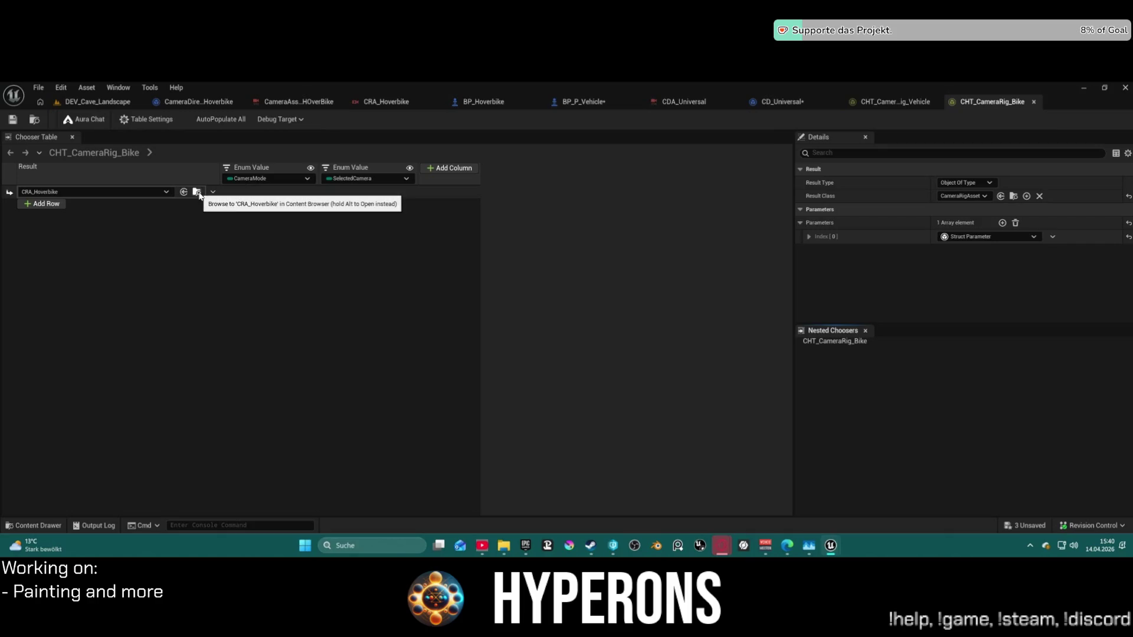
# Try binding the enum columns to CameraMode and CameraStyle, undo it, and compare with the vehicle table.
pyautogui.click(306, 179)
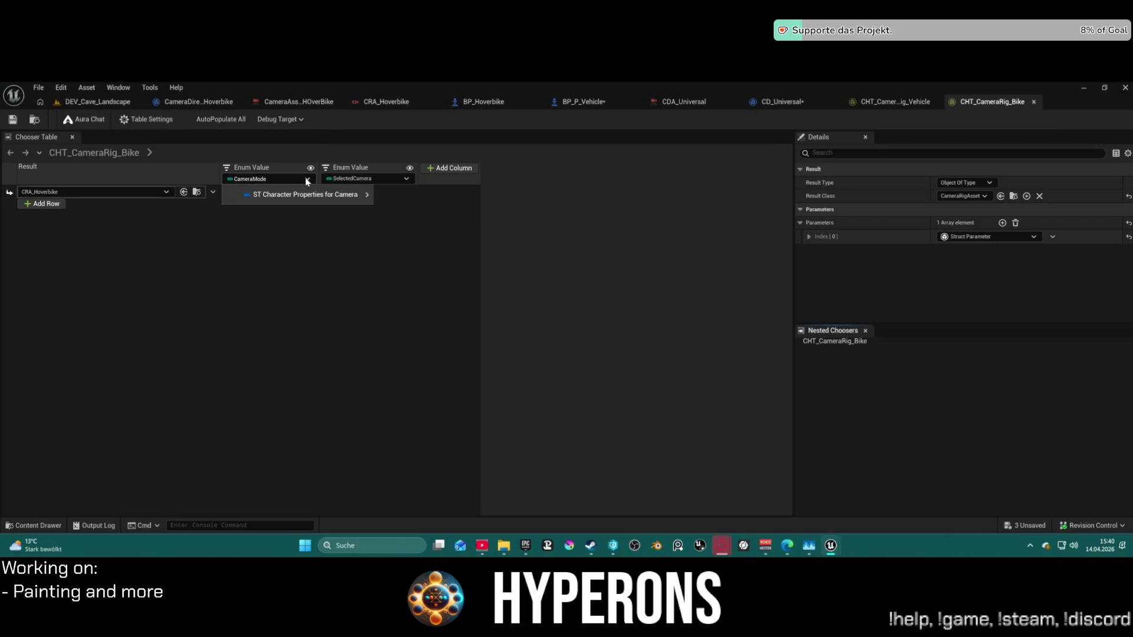
pyautogui.moveTo(303, 195)
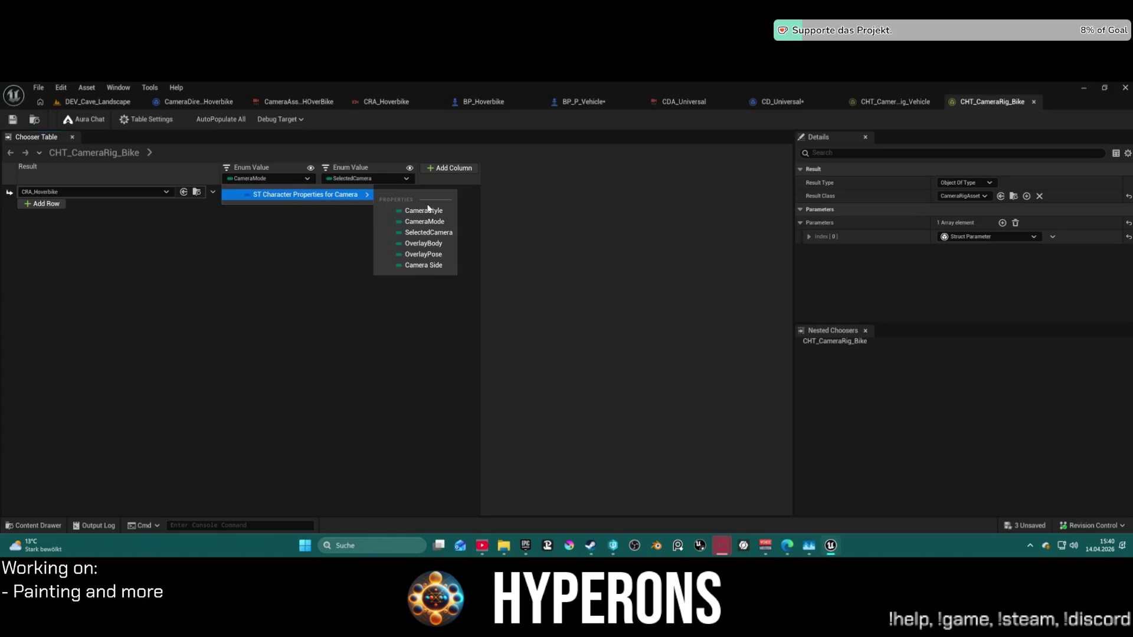
pyautogui.click(420, 222)
pyautogui.click(381, 179)
pyautogui.moveTo(449, 195)
pyautogui.click(513, 223)
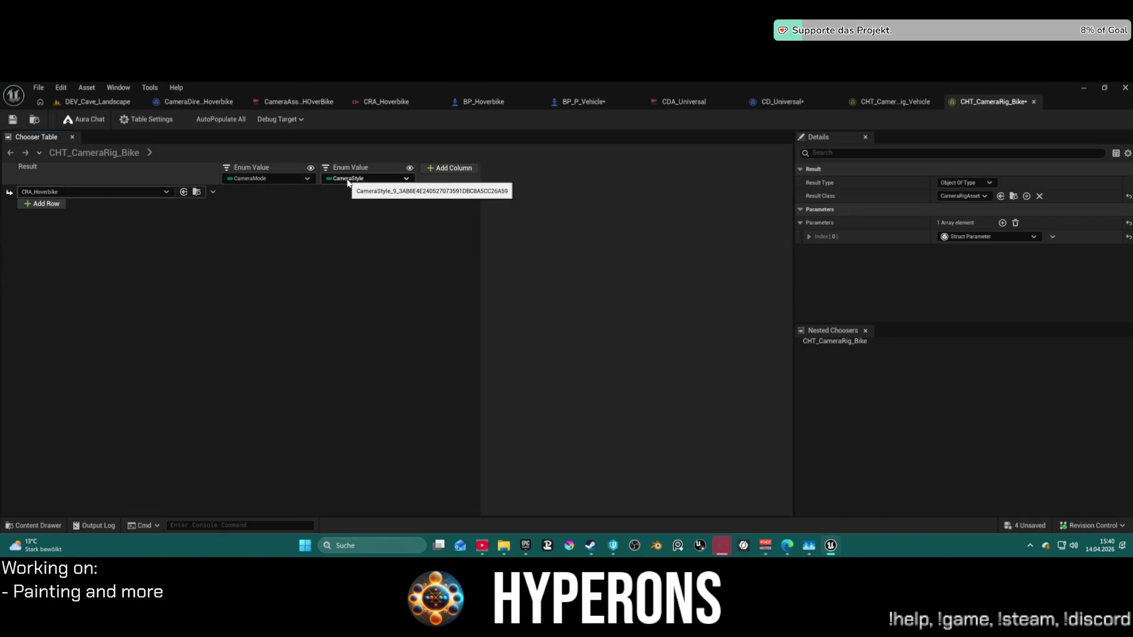
pyautogui.hotkey('ctrl', 'z')
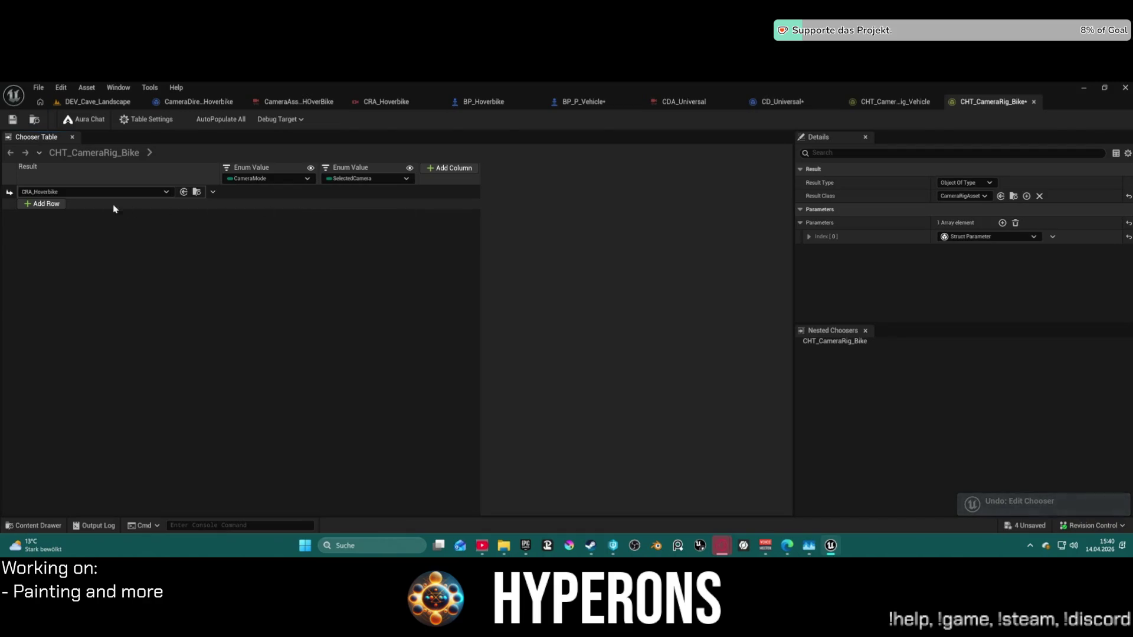
pyautogui.click(909, 101)
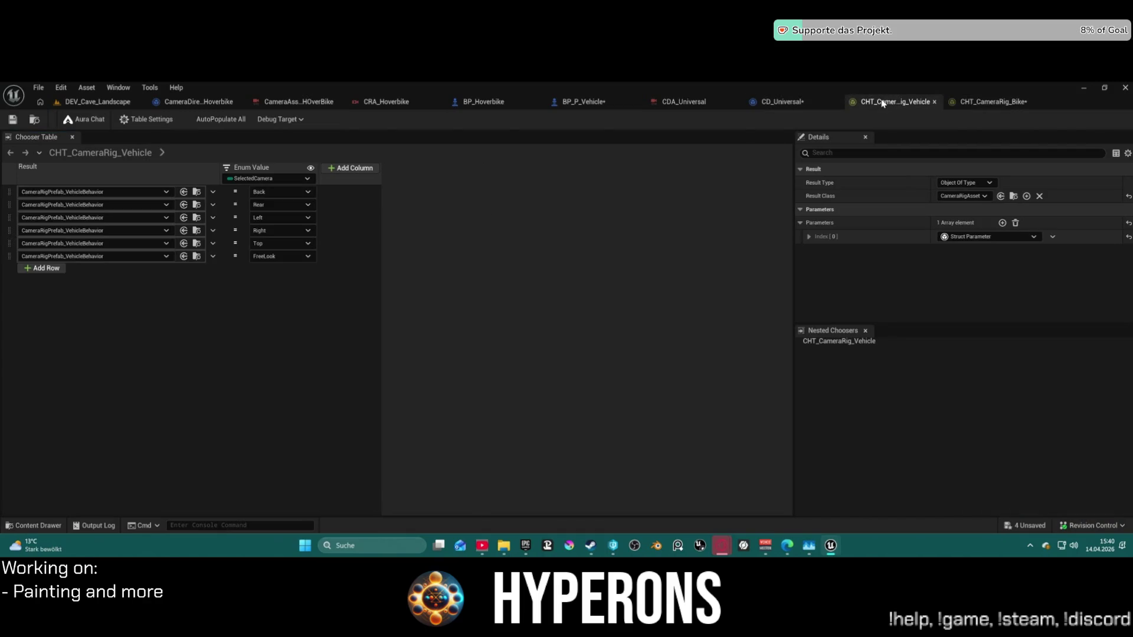
pyautogui.click(977, 101)
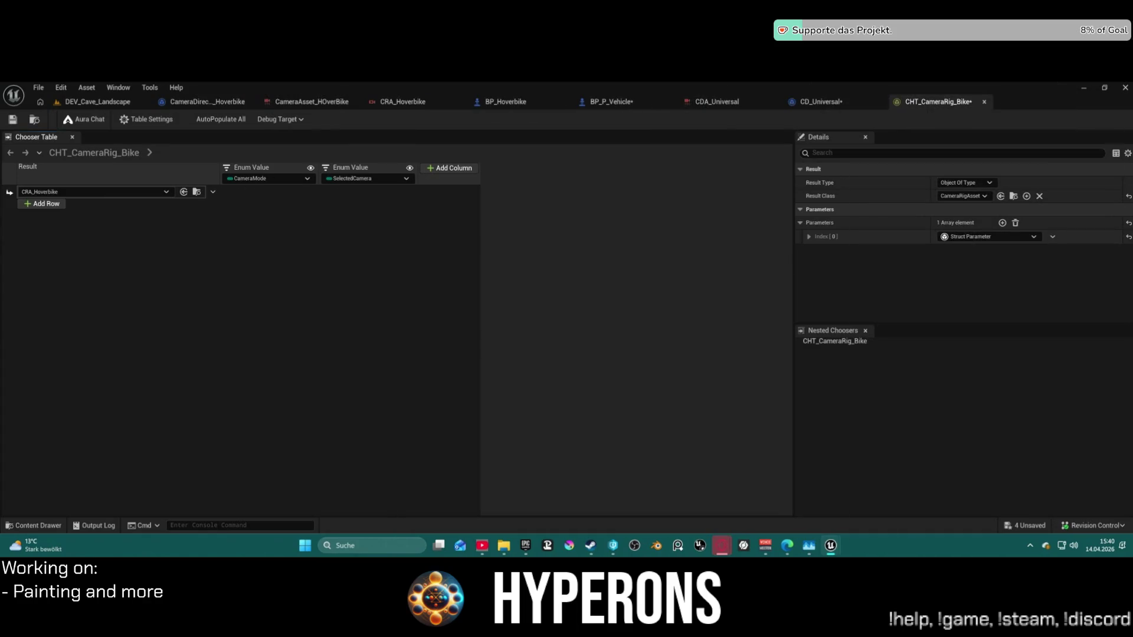
# Bind the first Enum Value column to SelectedCamera, leaving the second column's binding unchanged.
pyautogui.click(267, 179)
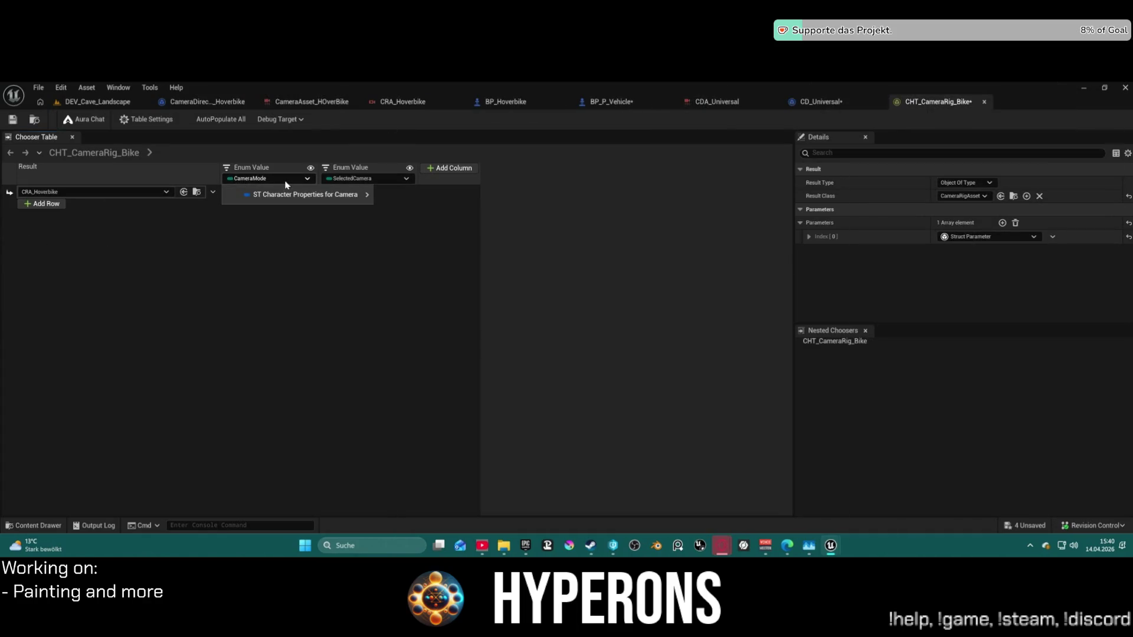
pyautogui.moveTo(310, 197)
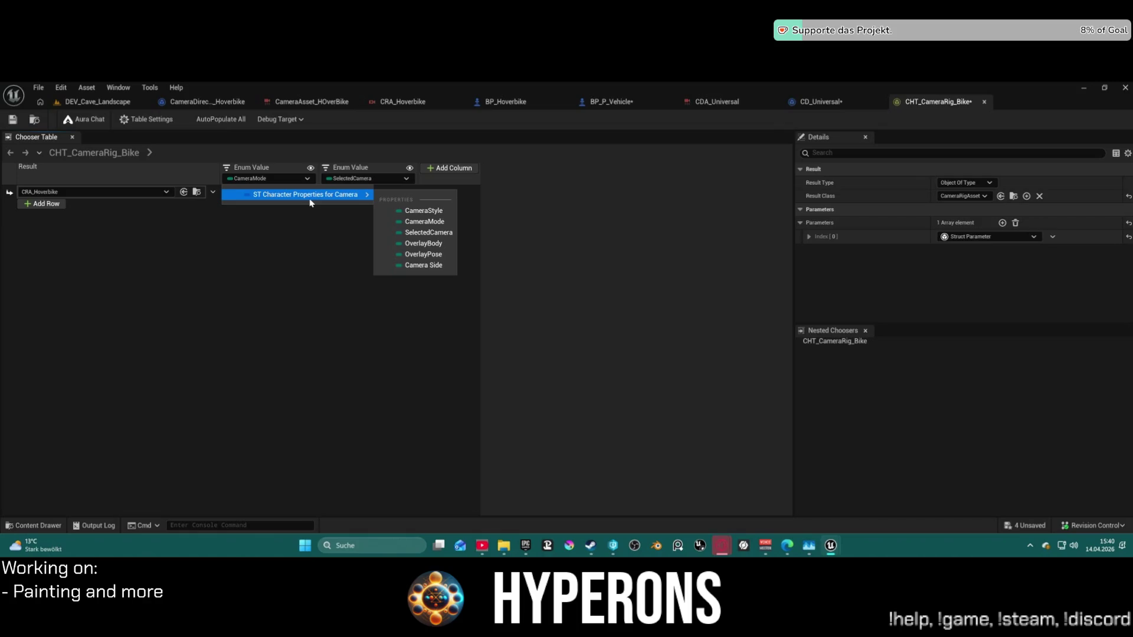
pyautogui.click(431, 233)
pyautogui.click(391, 179)
pyautogui.moveTo(419, 200)
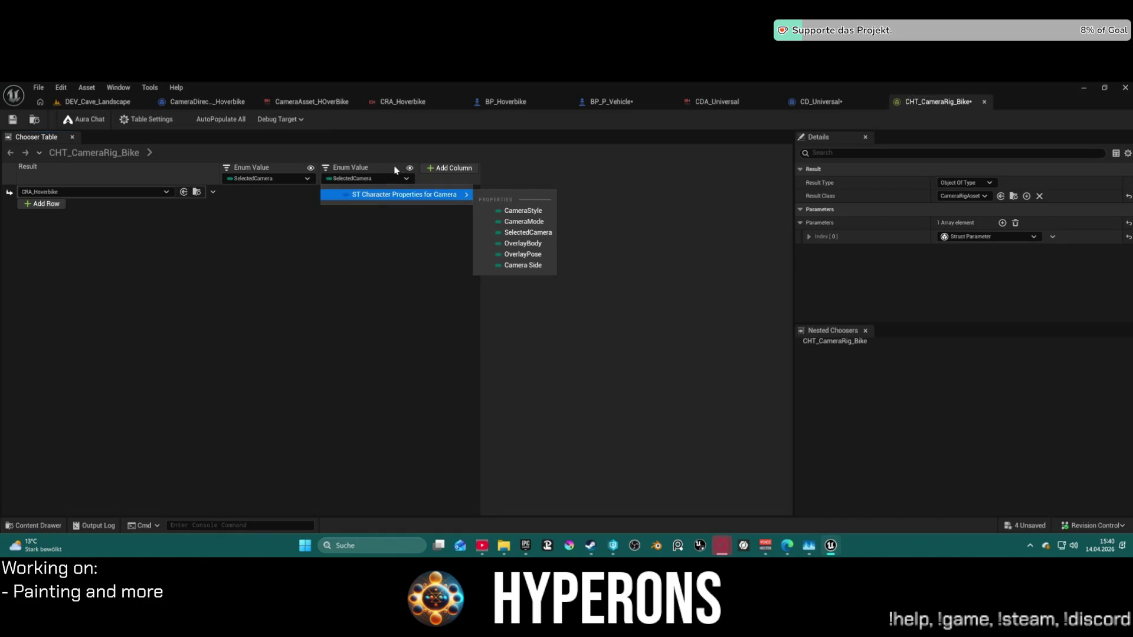
pyautogui.click(407, 179)
pyautogui.click(410, 181)
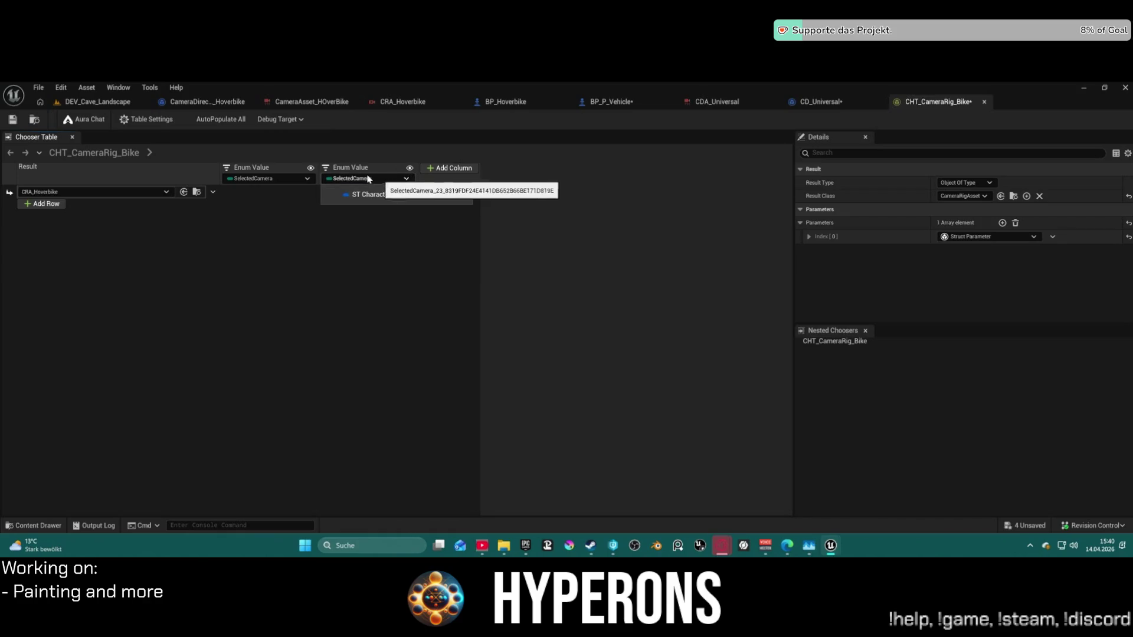
# Delete the redundant second Enum Value column.
pyautogui.click(336, 169)
pyautogui.rightClick(337, 169)
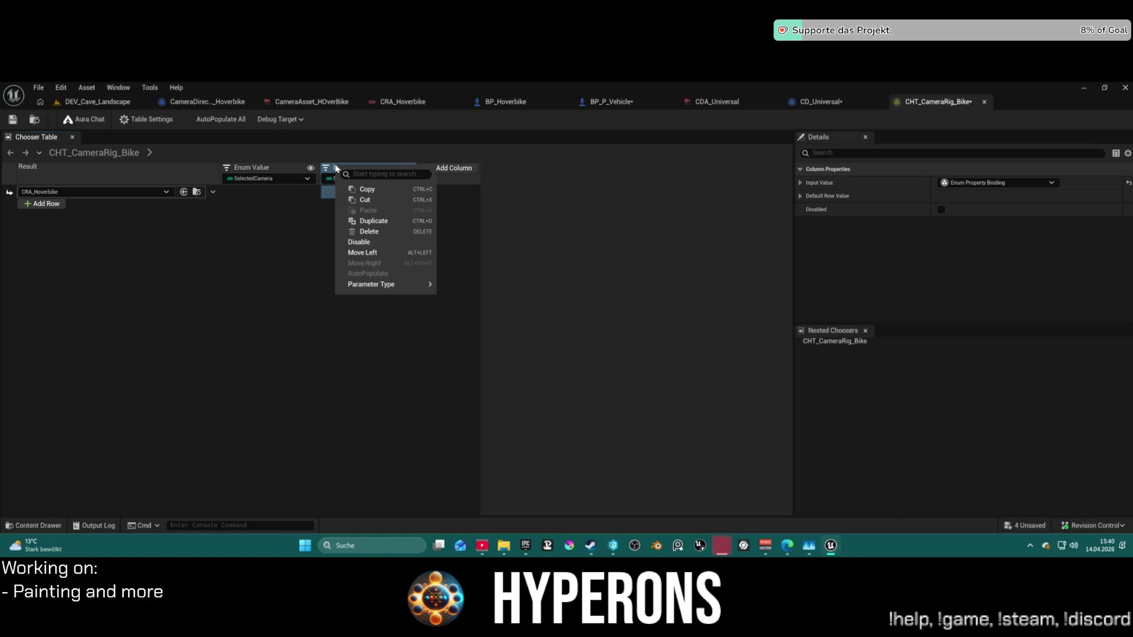
pyautogui.click(370, 231)
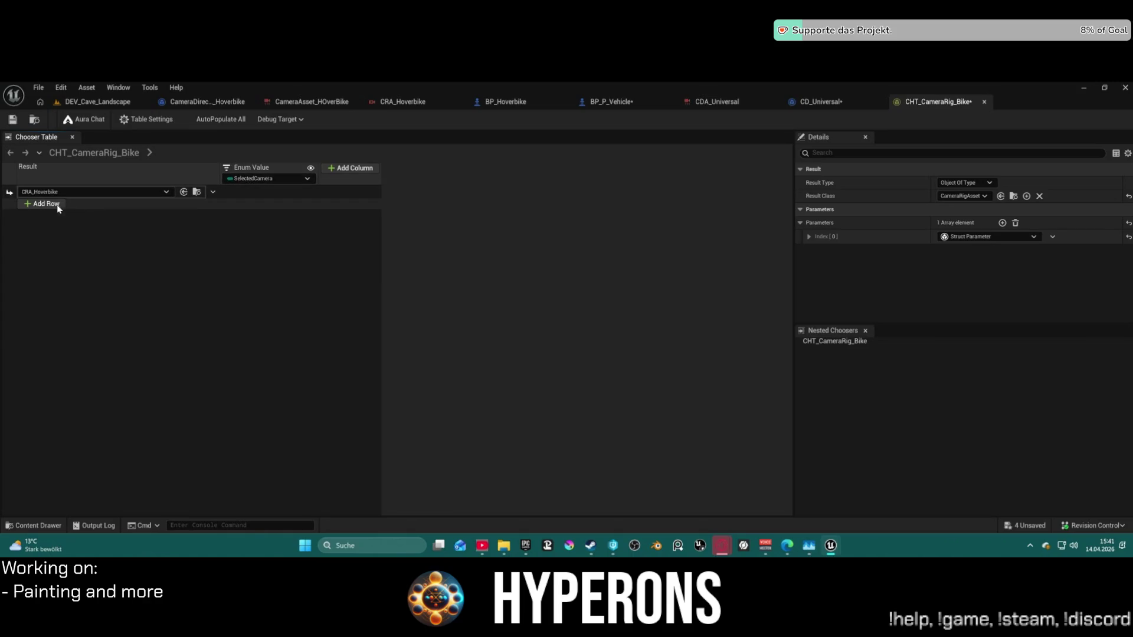
# Add a new asset row to the table and delete the CRA_Hoverbike row.
pyautogui.click(37, 206)
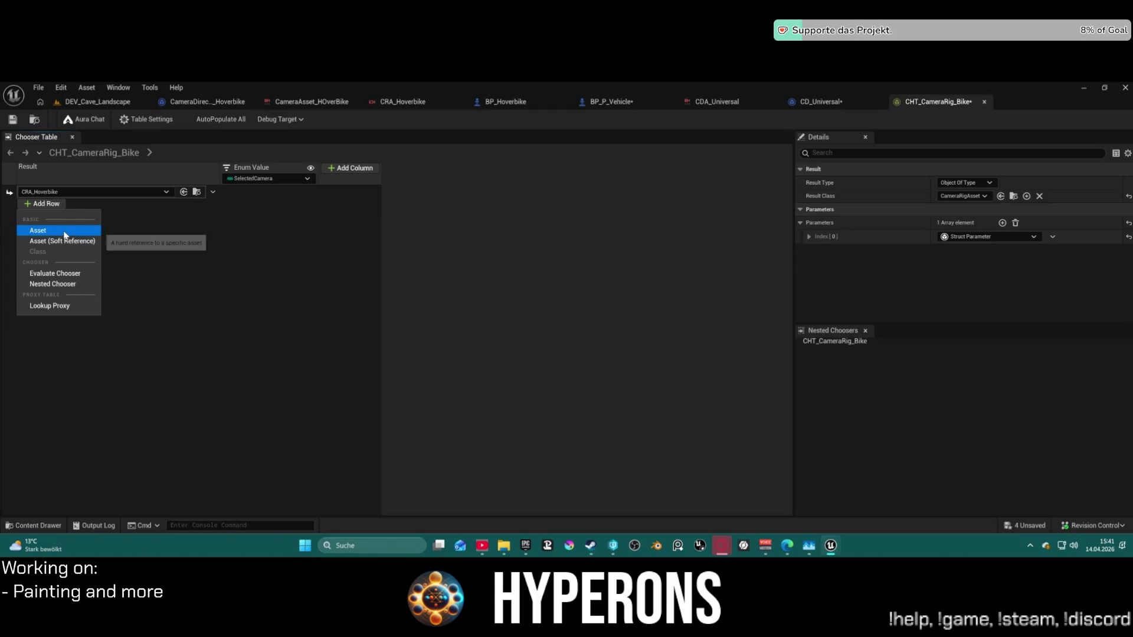
pyautogui.click(77, 277)
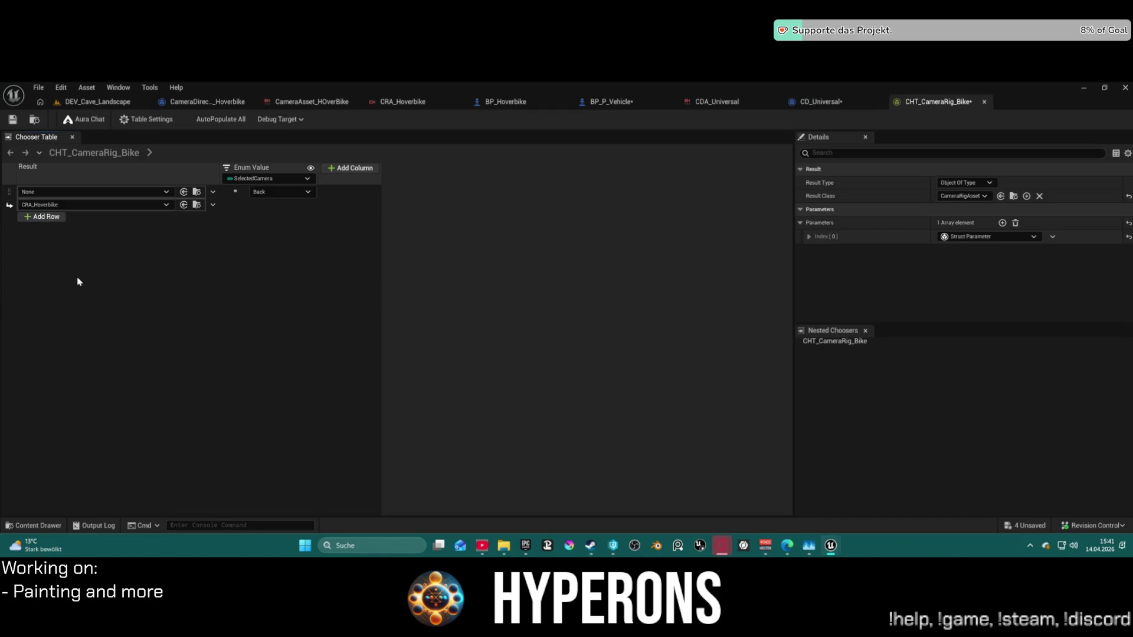
pyautogui.click(116, 206)
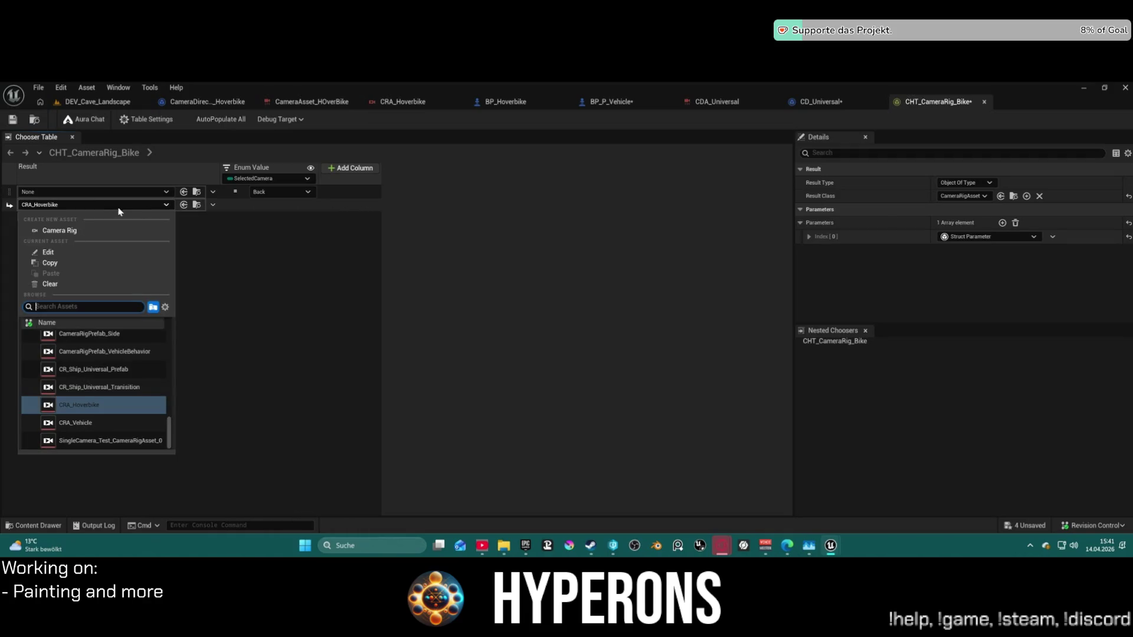
pyautogui.click(209, 205)
pyautogui.click(211, 203)
pyautogui.click(8, 207)
pyautogui.rightClick(10, 205)
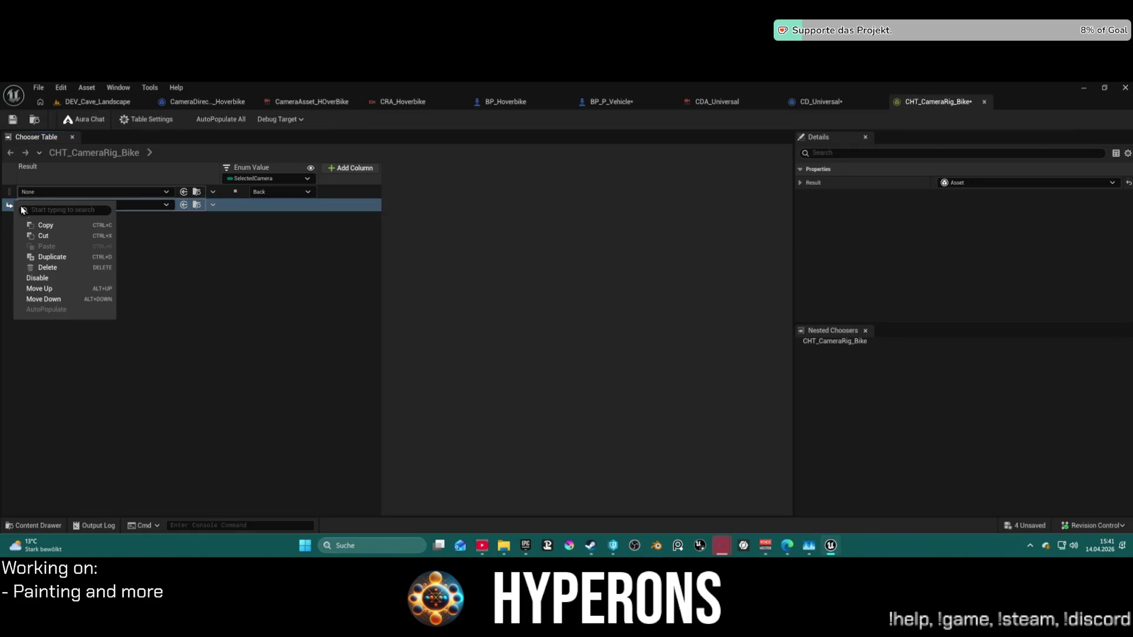
pyautogui.click(60, 267)
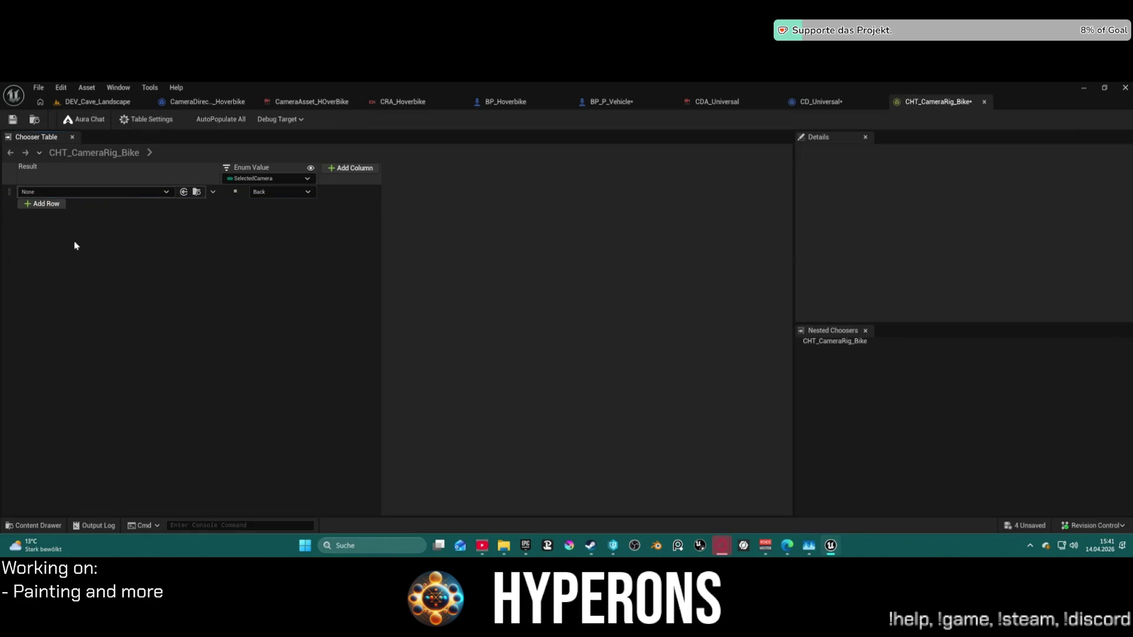
# Check out and save the chooser table, leaving the Back row's result empty.
pyautogui.click(62, 194)
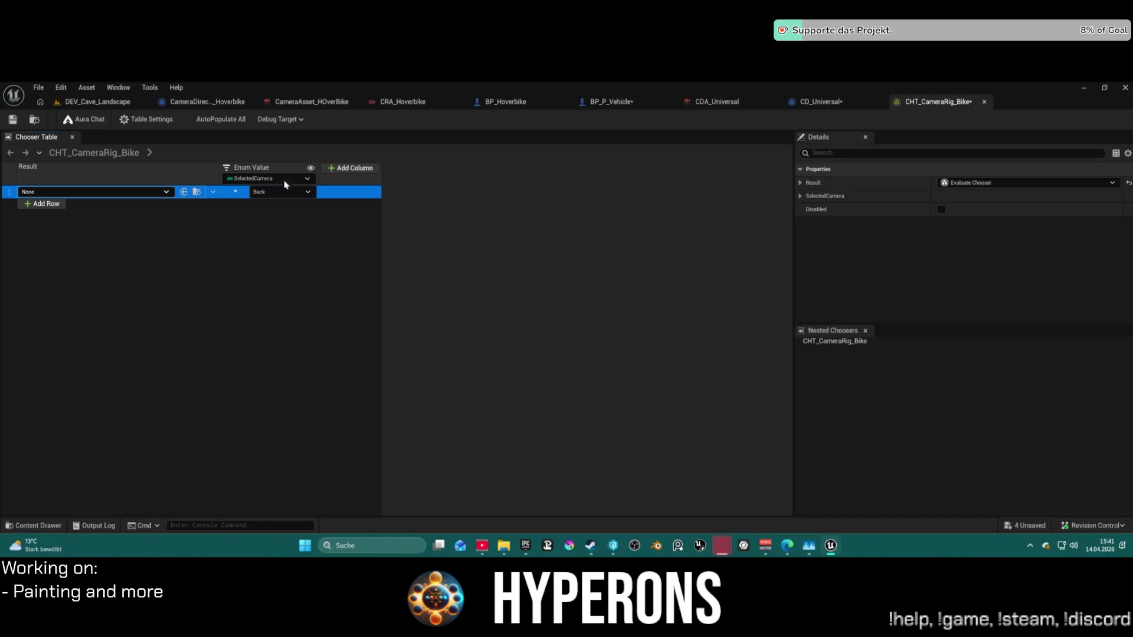
pyautogui.click(603, 142)
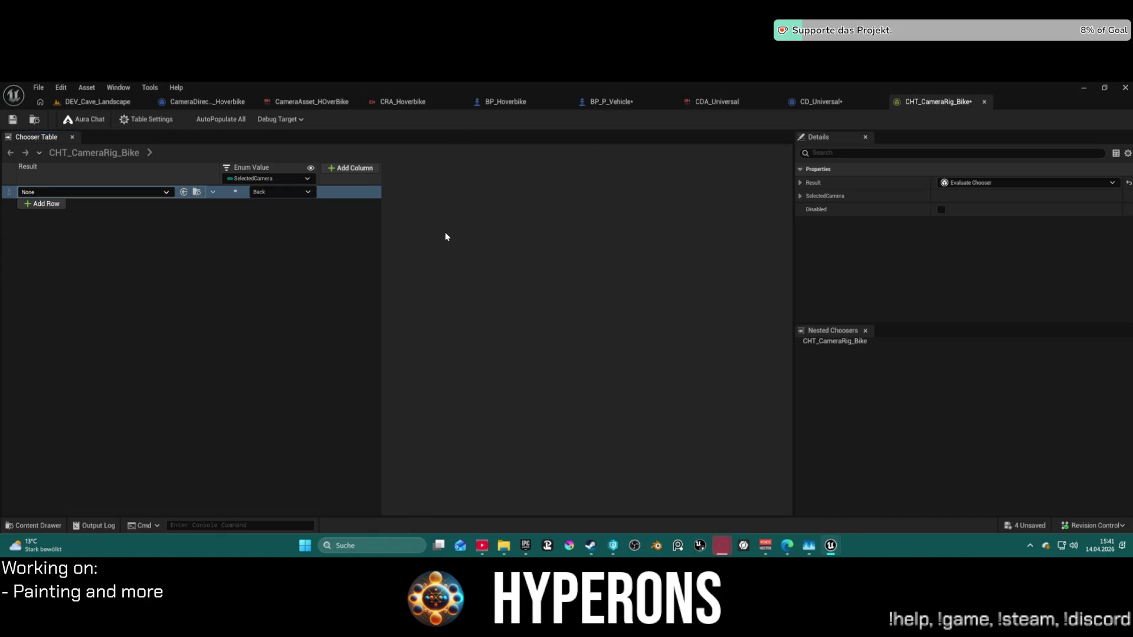
pyautogui.click(149, 179)
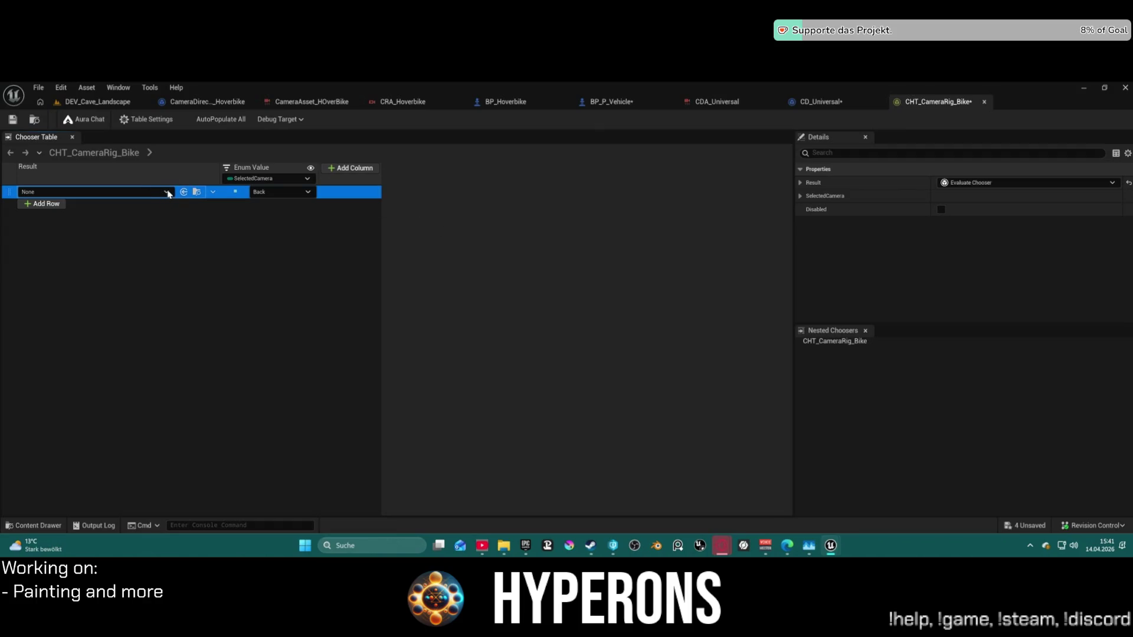
pyautogui.hotkey('ctrl', 'shift', 's')
pyautogui.click(580, 424)
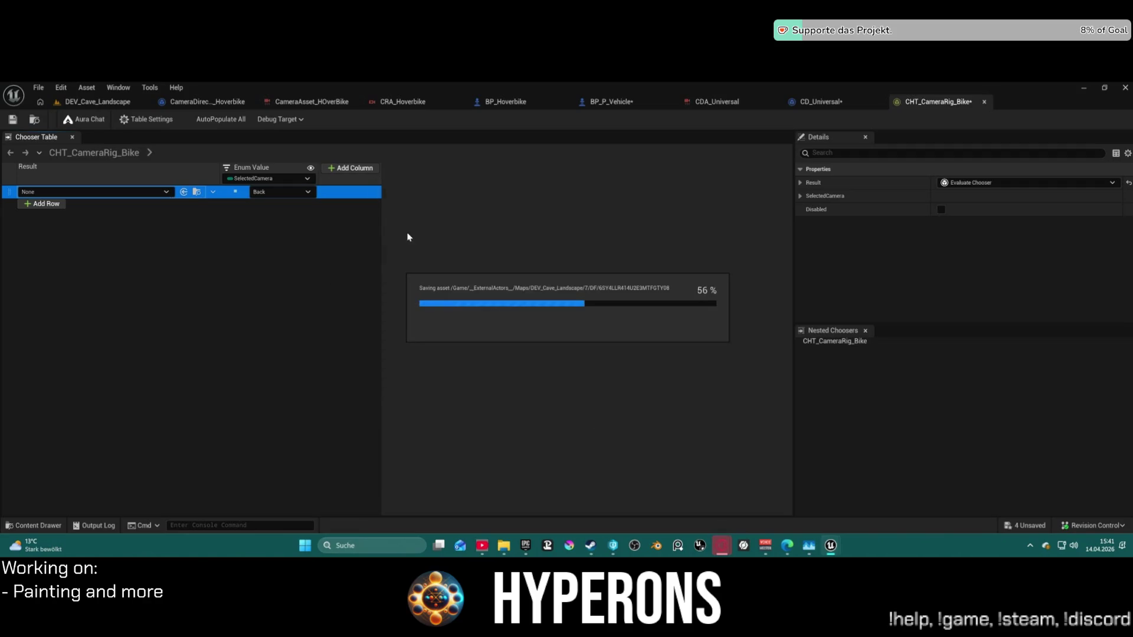
pyautogui.click(167, 193)
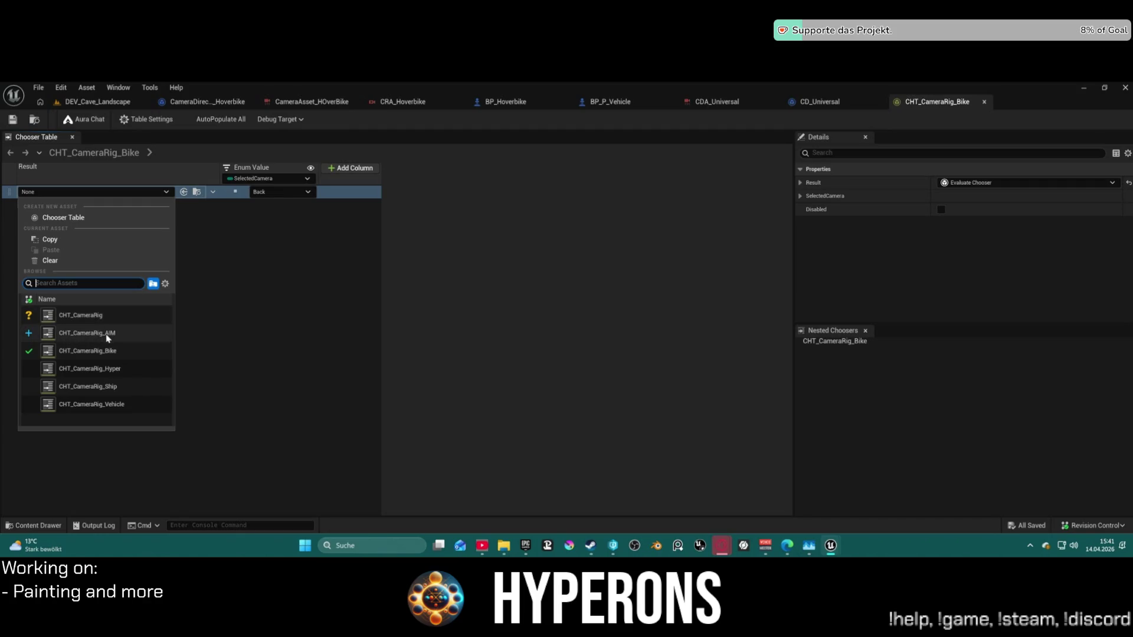
pyautogui.click(302, 265)
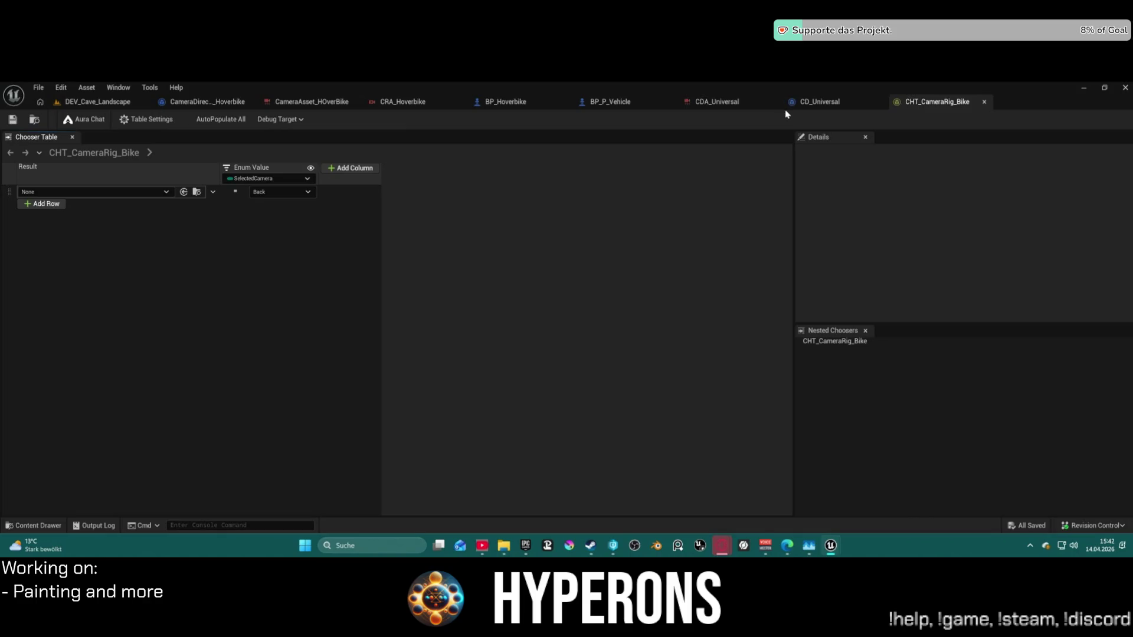
# Show the table settings and expand the ST_CharacterPropertiesForCamera input parameter.
pyautogui.click(290, 119)
pyautogui.click(292, 119)
pyautogui.click(155, 120)
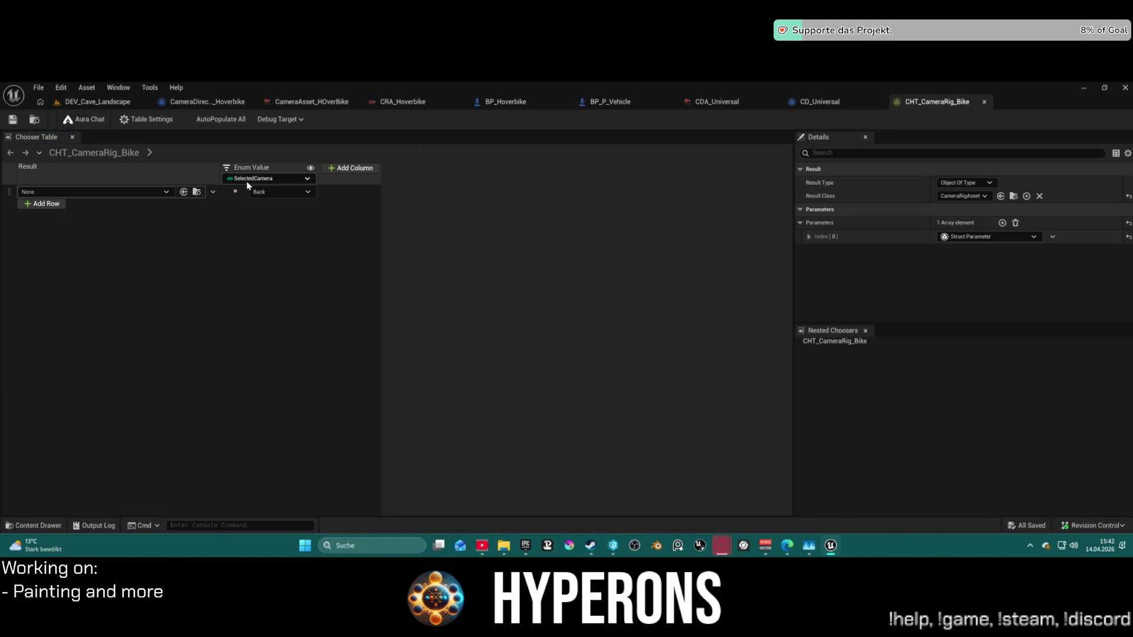
pyautogui.click(809, 237)
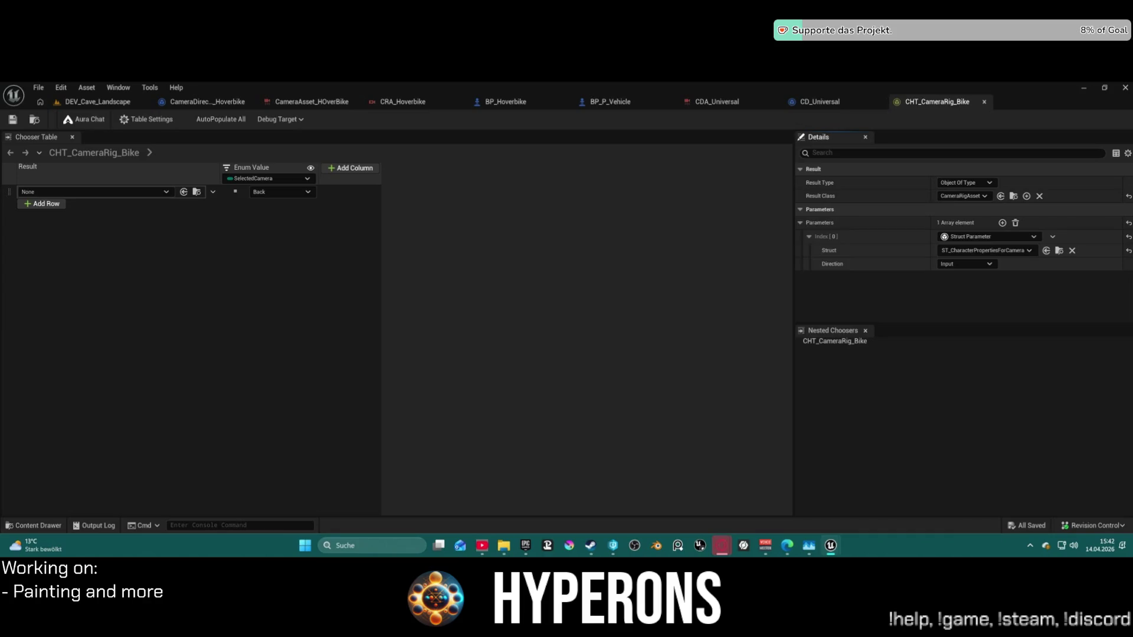
# Browse result assets for the Back row and close the list without choosing one.
pyautogui.click(155, 193)
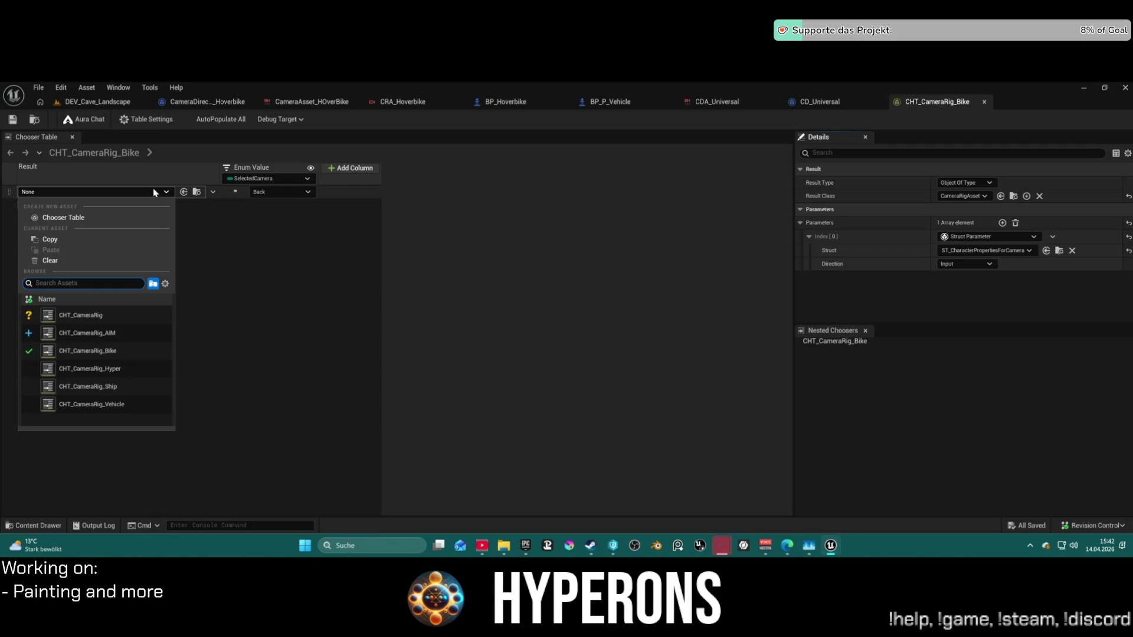
pyautogui.press('Escape')
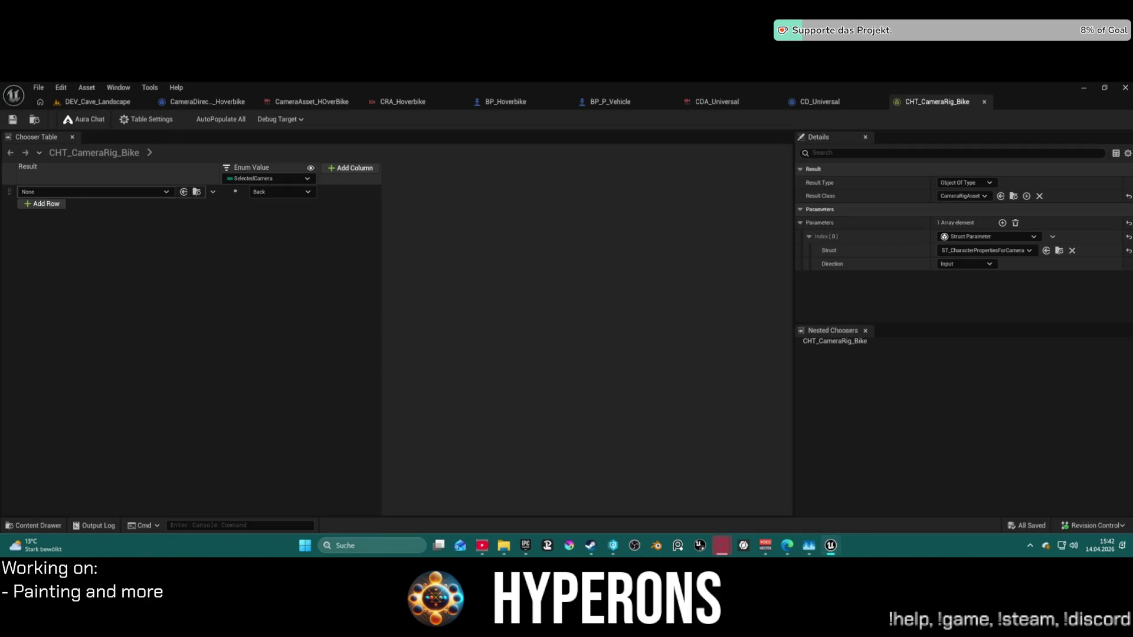
pyautogui.click(11, 191)
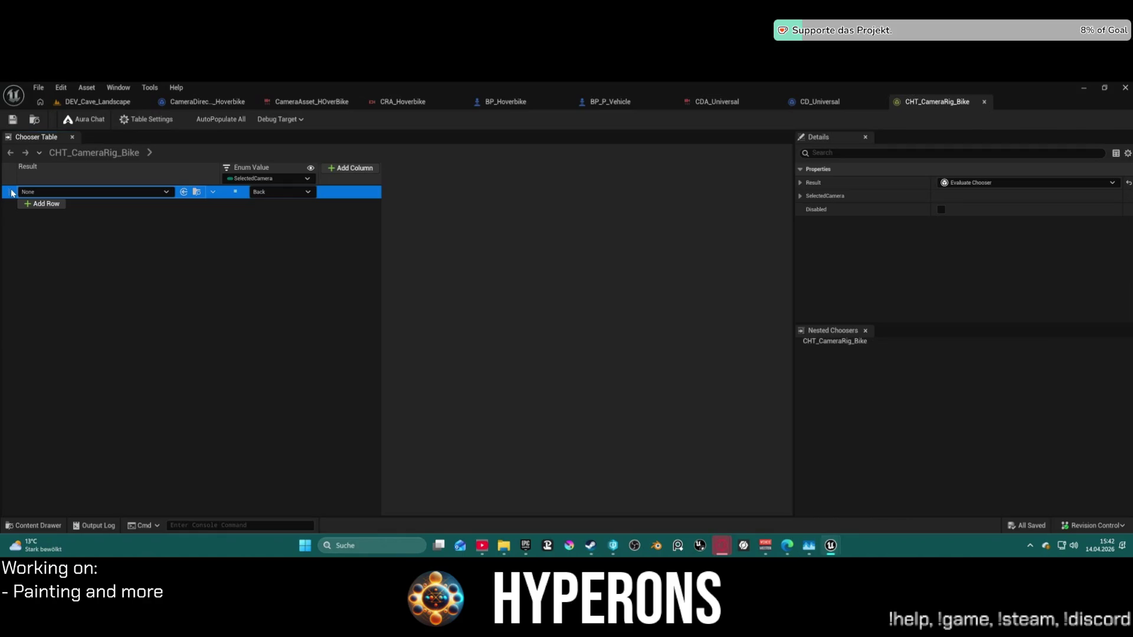
# Paste a VehicleBehavior row, delete the empty row, and duplicate the remaining row to five rows.
pyautogui.hotkey('ctrl', 'v')
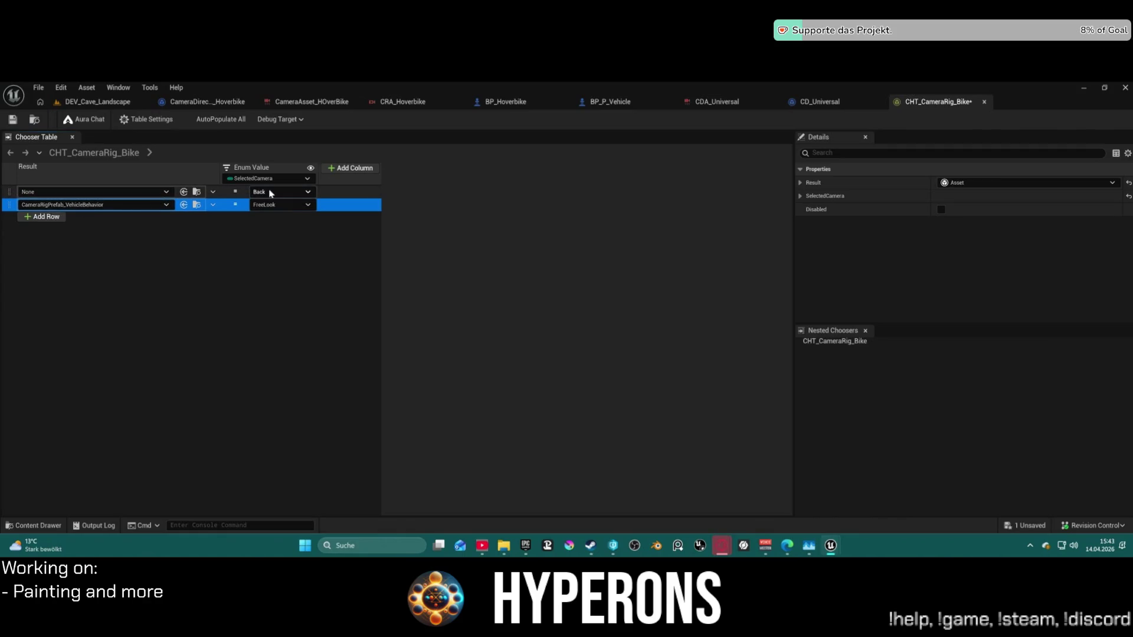
pyautogui.click(227, 194)
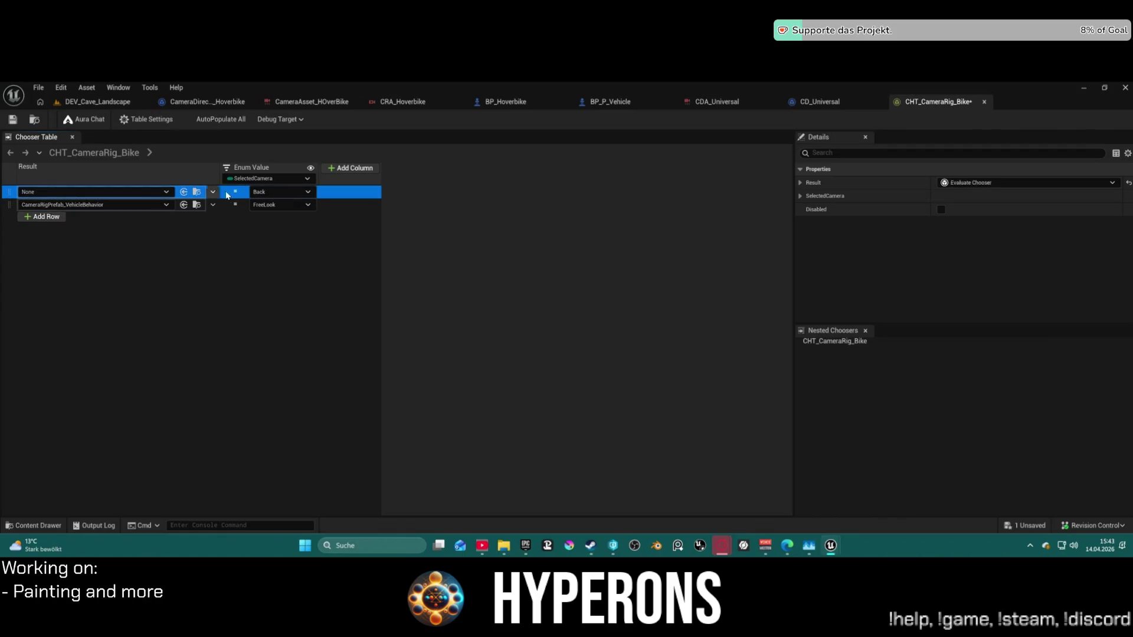
pyautogui.rightClick(171, 192)
pyautogui.click(206, 258)
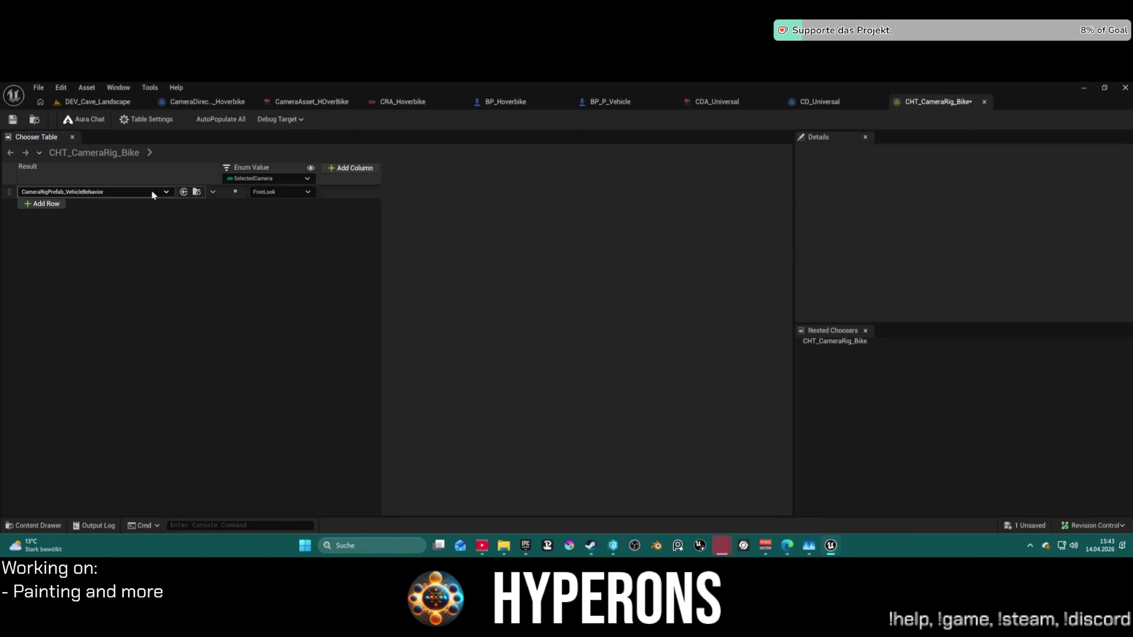
pyautogui.click(347, 194)
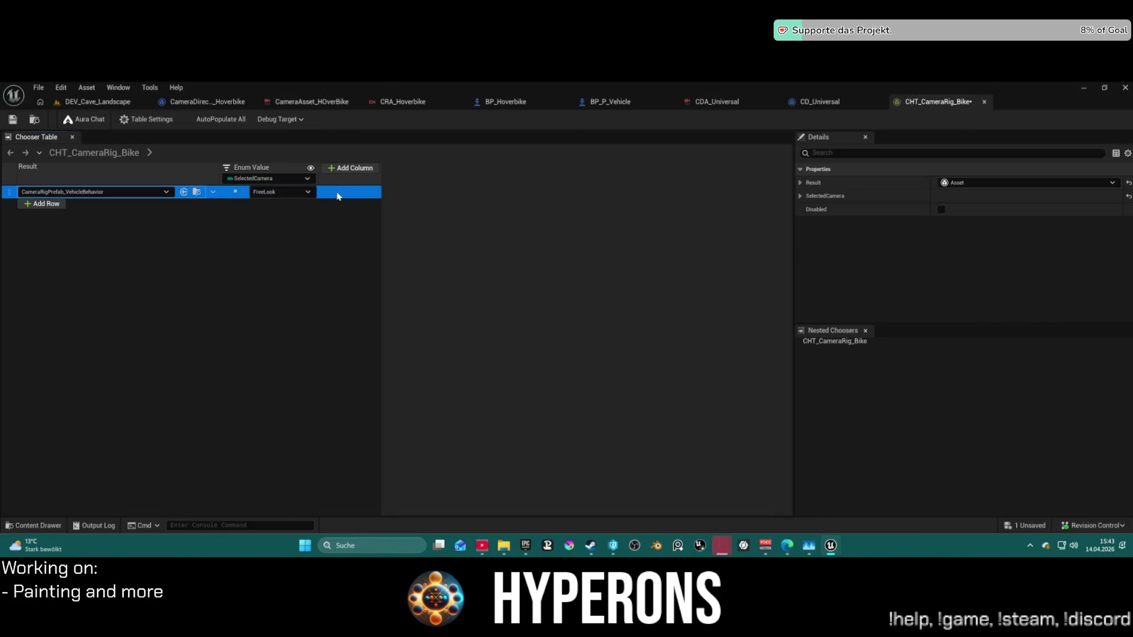
pyautogui.hotkey('ctrl', 'd')
pyautogui.hotkey('ctrl', 'd')
pyautogui.hotkey('ctrl', 'd')
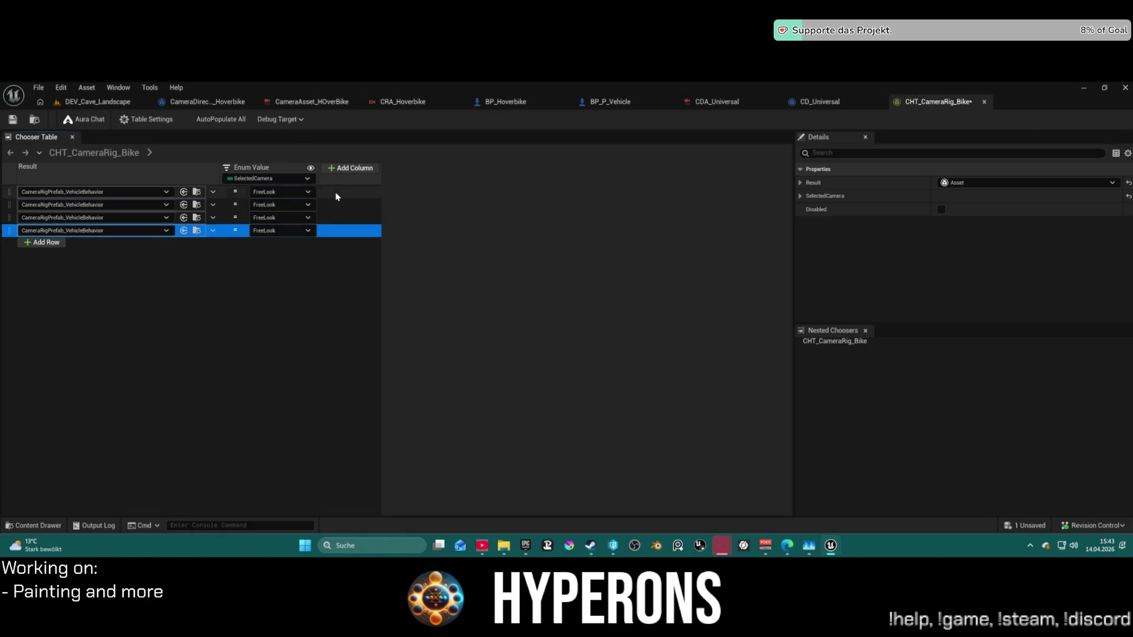
# Set the five rows' cameras to Back, Rear, Left, Right and Top, then save the table.
pyautogui.click(297, 192)
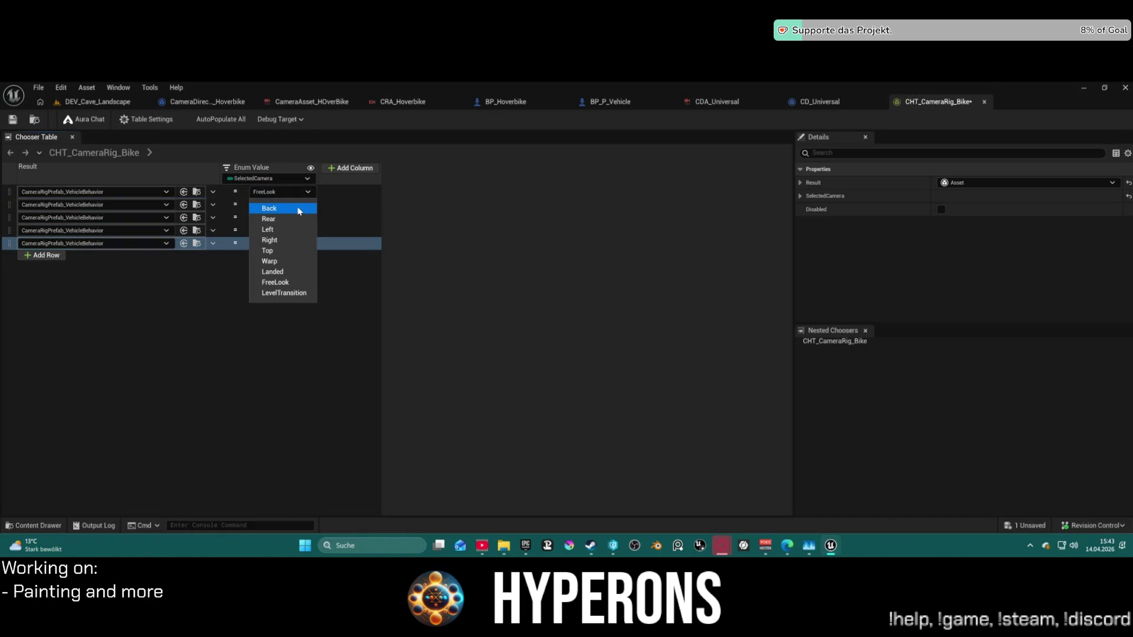
pyautogui.click(298, 208)
pyautogui.click(296, 207)
pyautogui.click(293, 231)
pyautogui.click(292, 218)
pyautogui.click(294, 254)
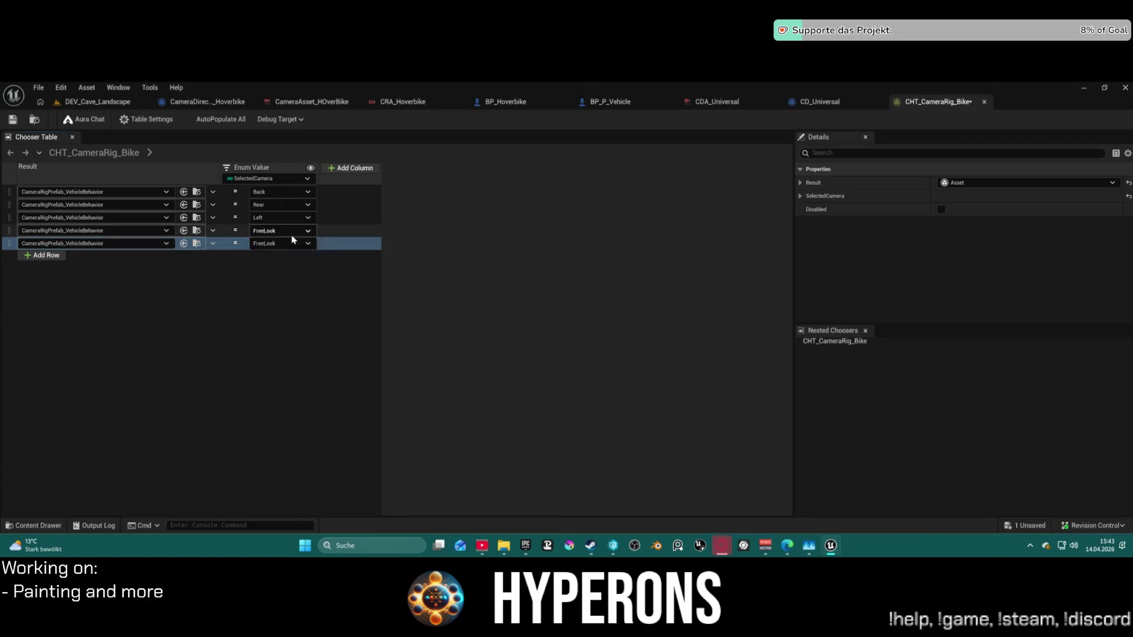
pyautogui.click(290, 231)
pyautogui.click(289, 278)
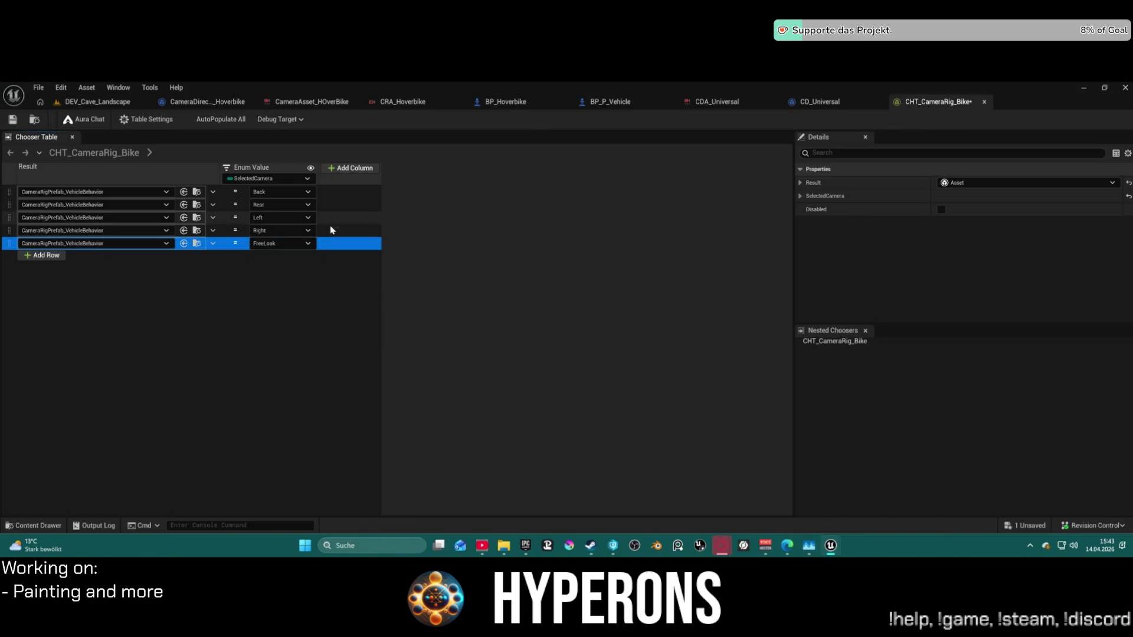
pyautogui.click(298, 244)
pyautogui.click(277, 305)
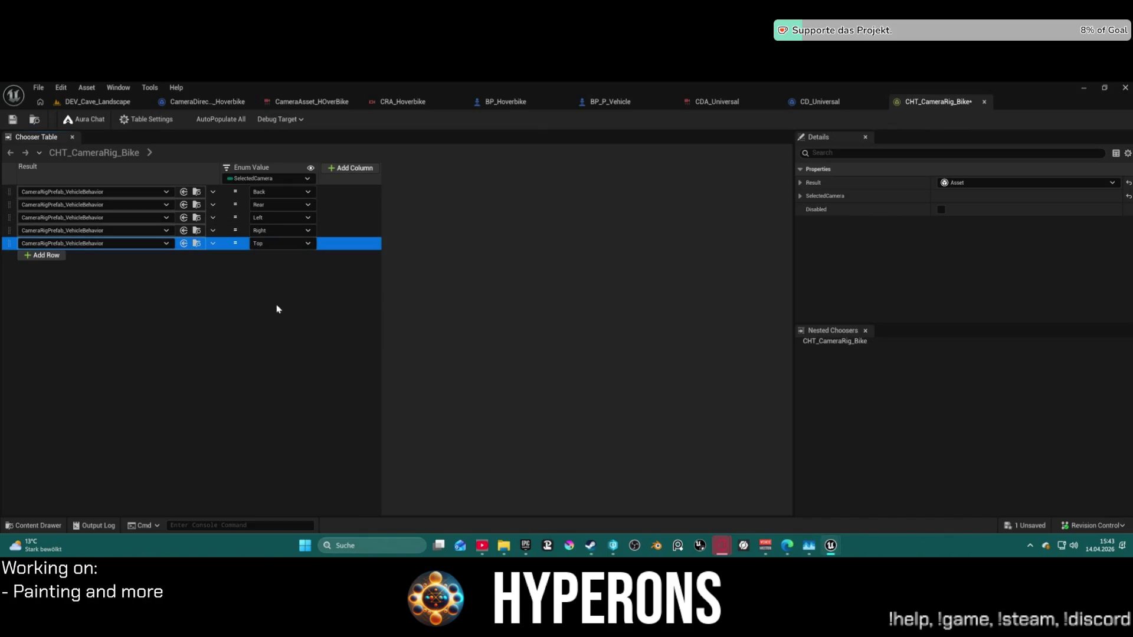
pyautogui.click(15, 121)
# Start Play in Editor on DEV_Cave_Landscape, playing through the blueprint compilation errors.
pyautogui.click(821, 101)
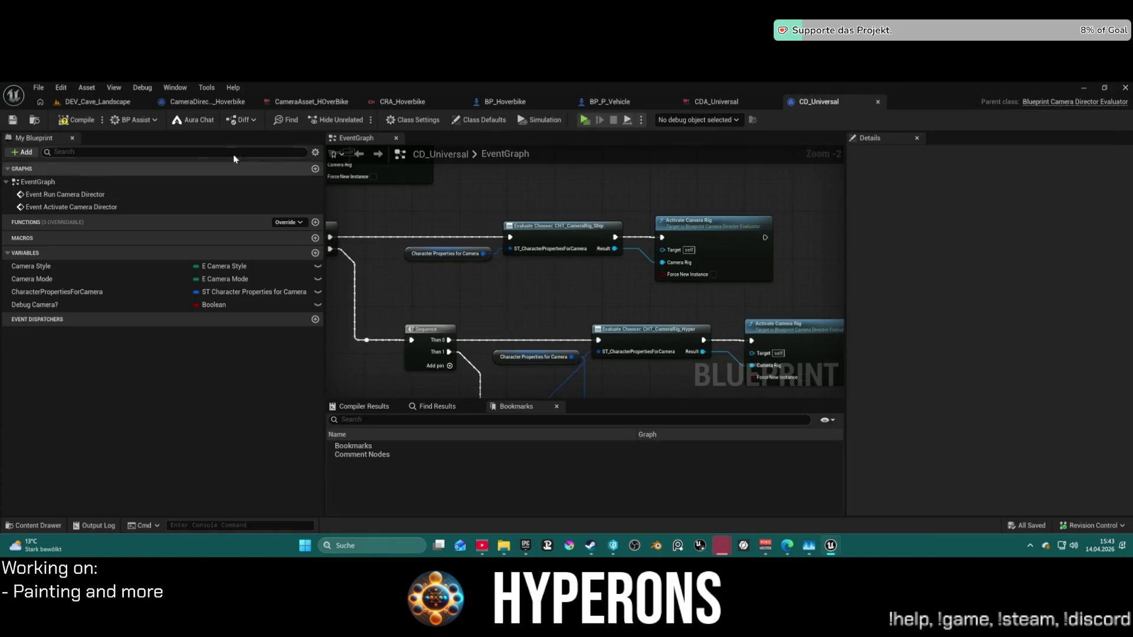
pyautogui.click(110, 109)
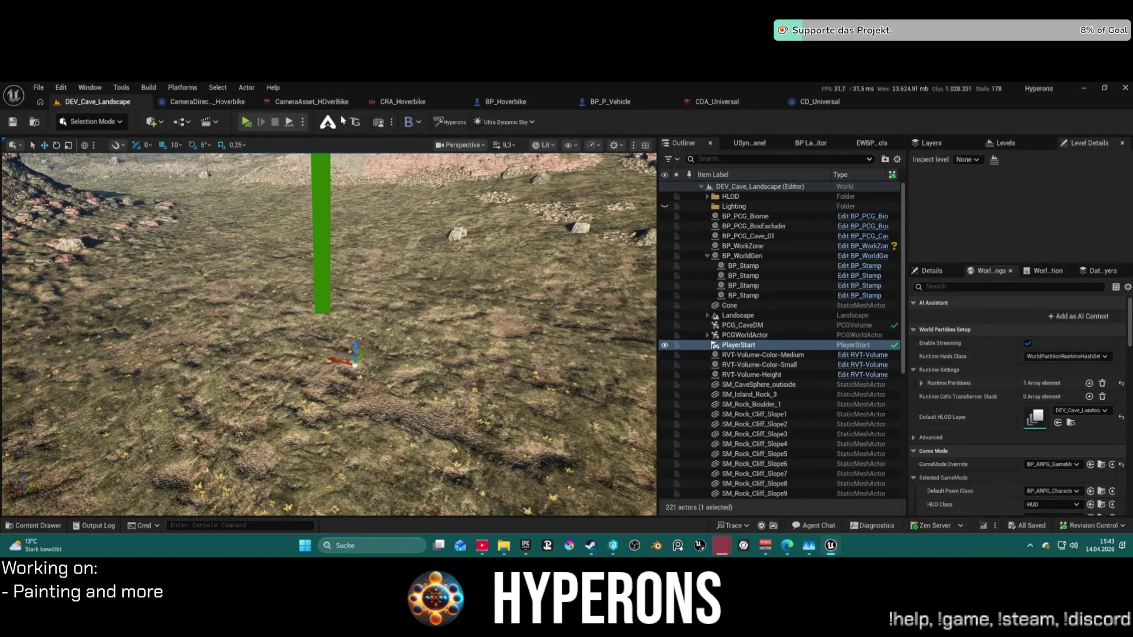
pyautogui.click(302, 122)
pyautogui.click(335, 164)
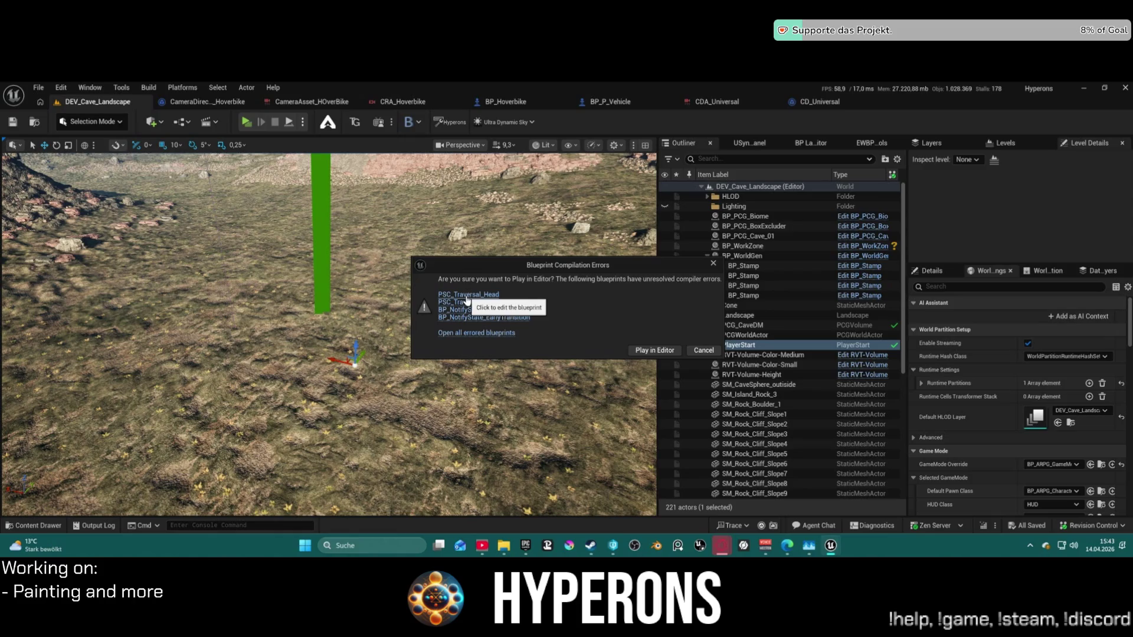
pyautogui.click(650, 351)
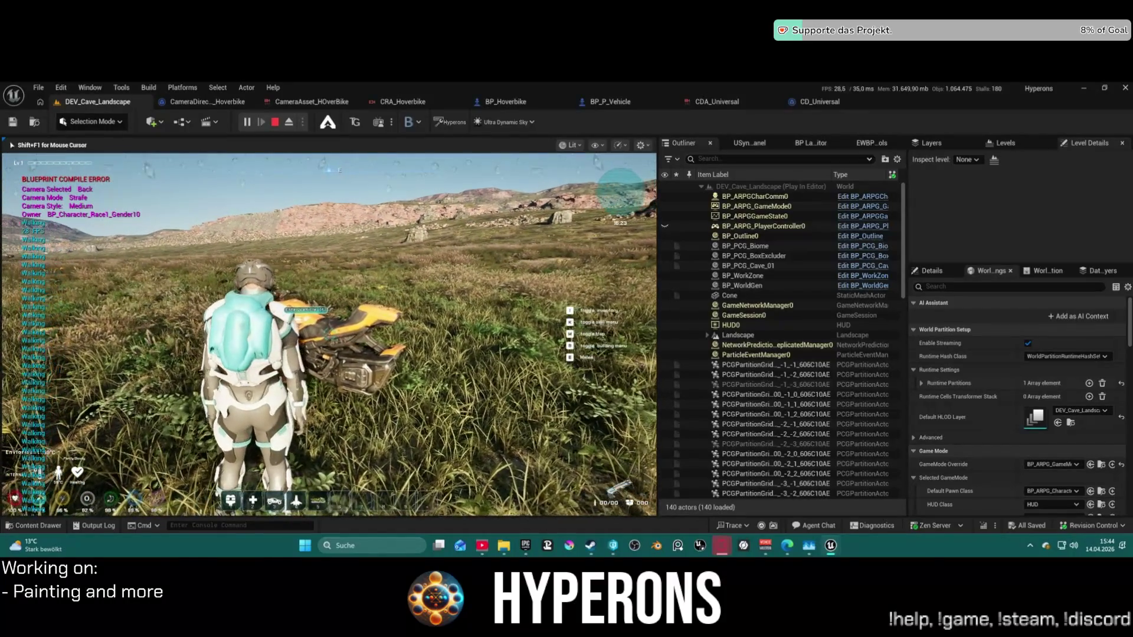
# Mount the hoverbike and test-drive it with W, A and D across the landscape.
pyautogui.press('e')
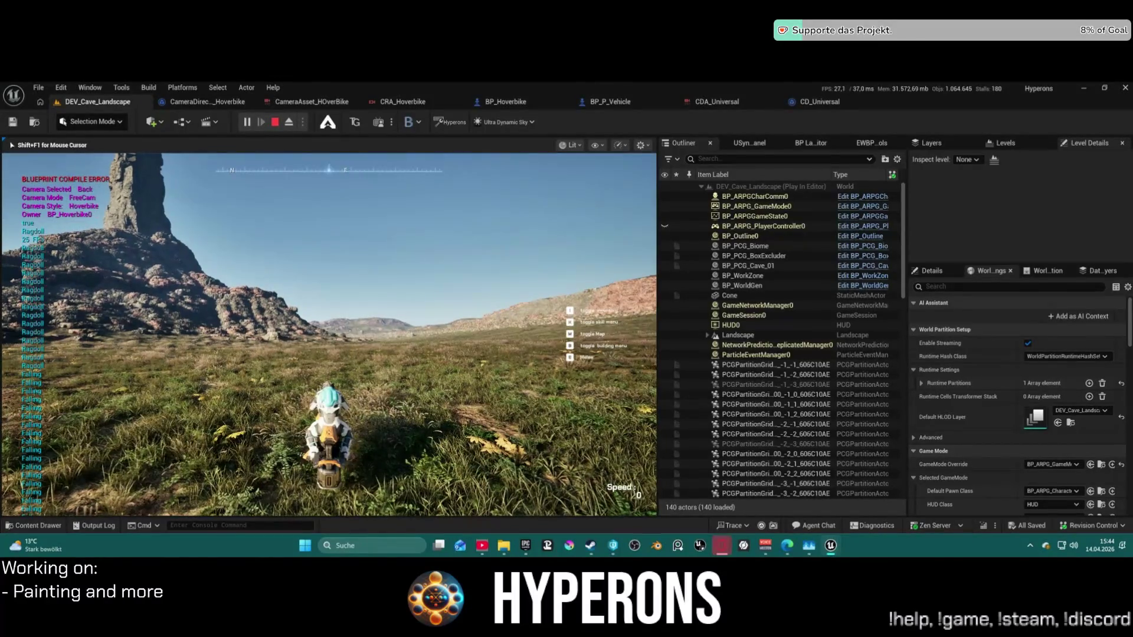
pyautogui.press('w')
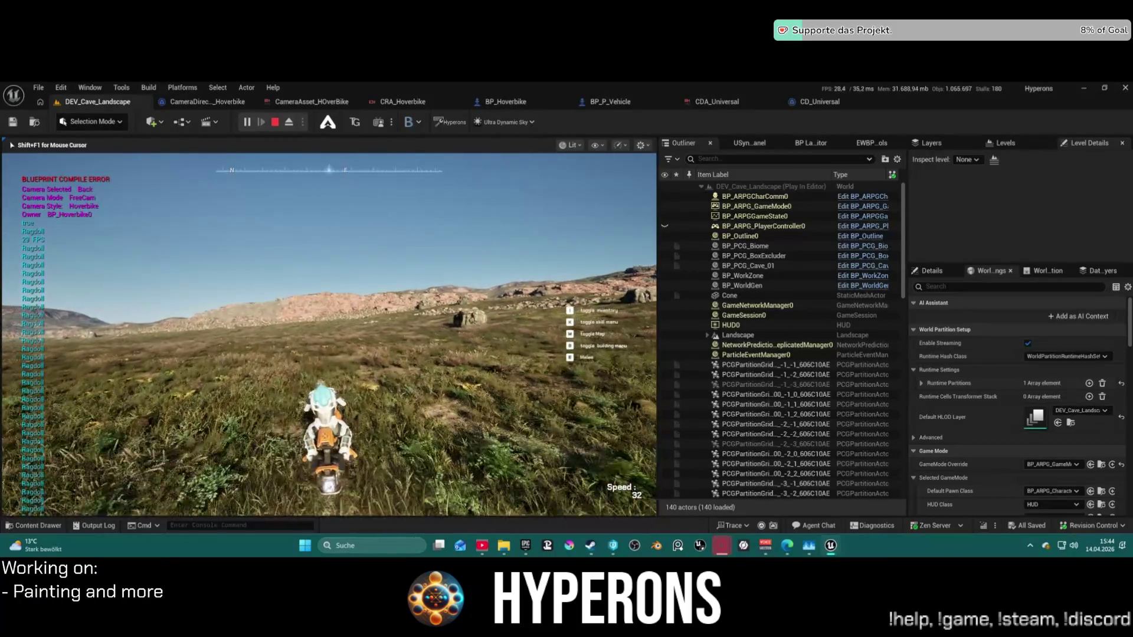
pyautogui.press('a')
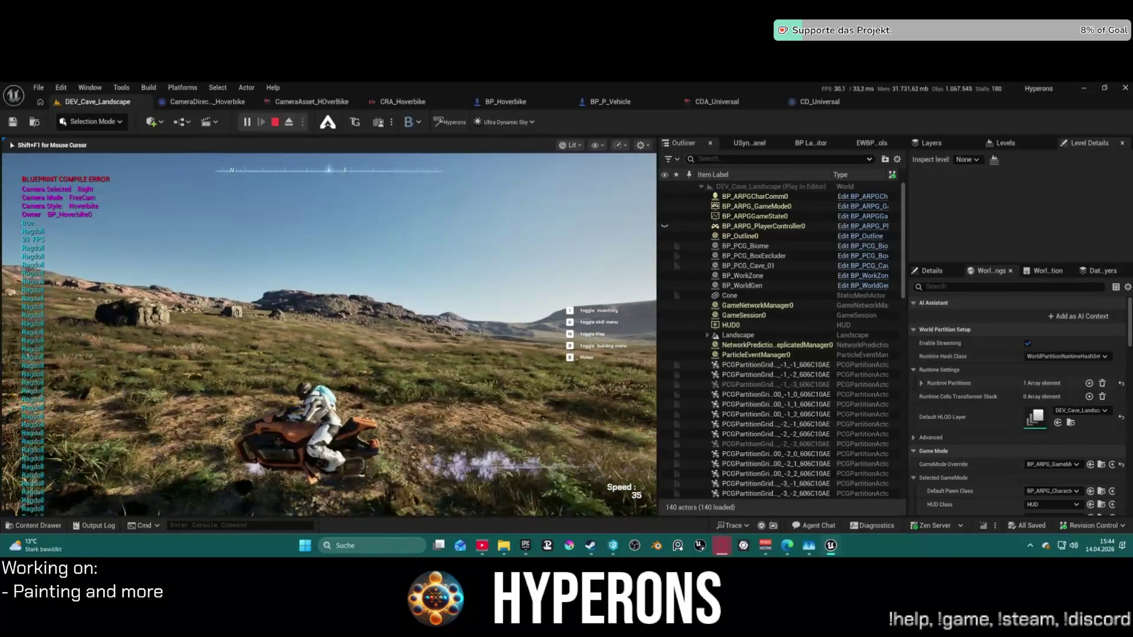
pyautogui.press('a')
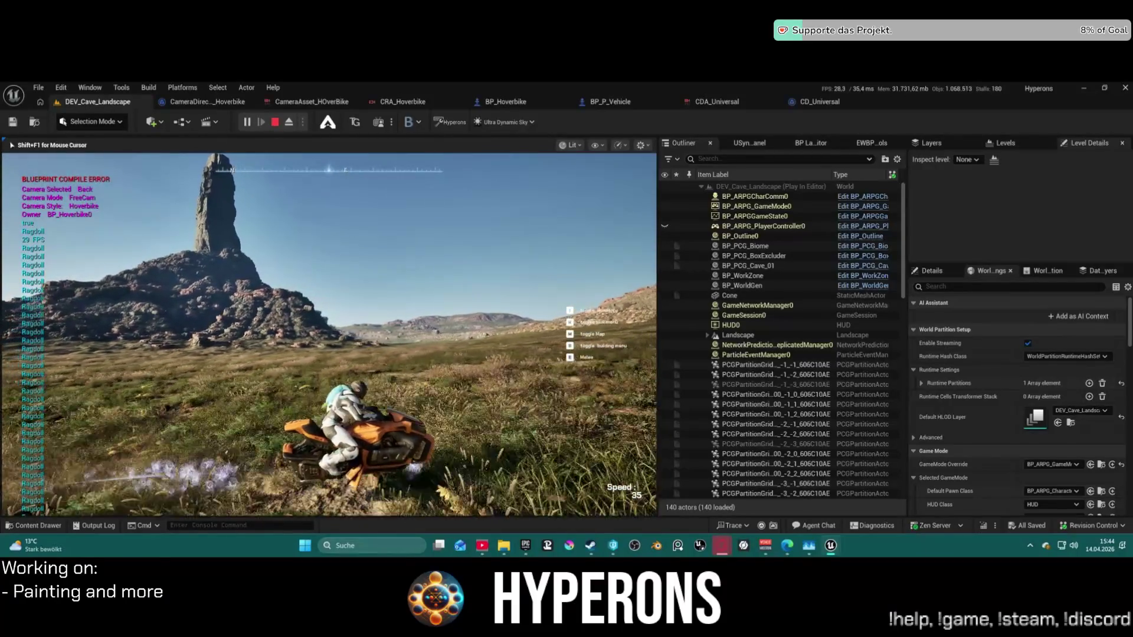
pyautogui.press('a')
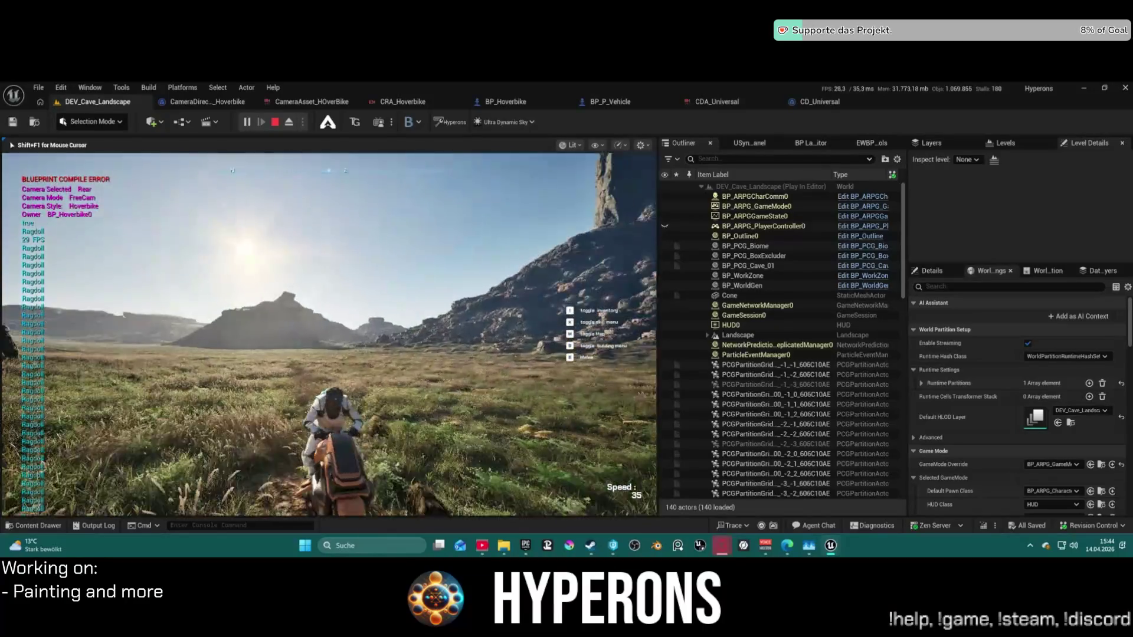
pyautogui.press('a')
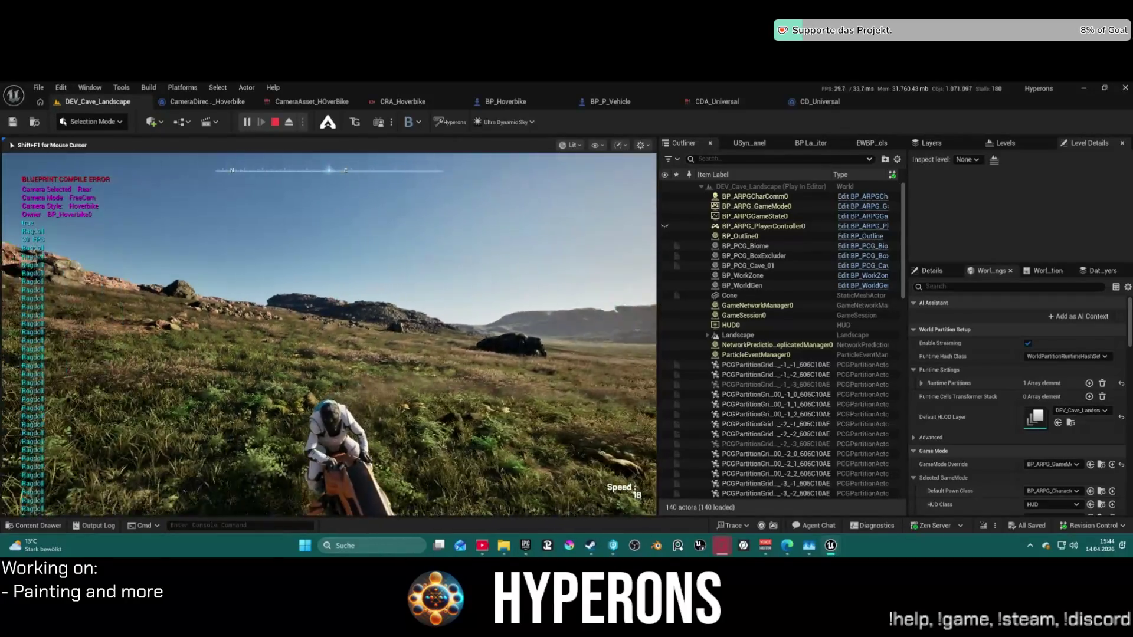
pyautogui.press('d')
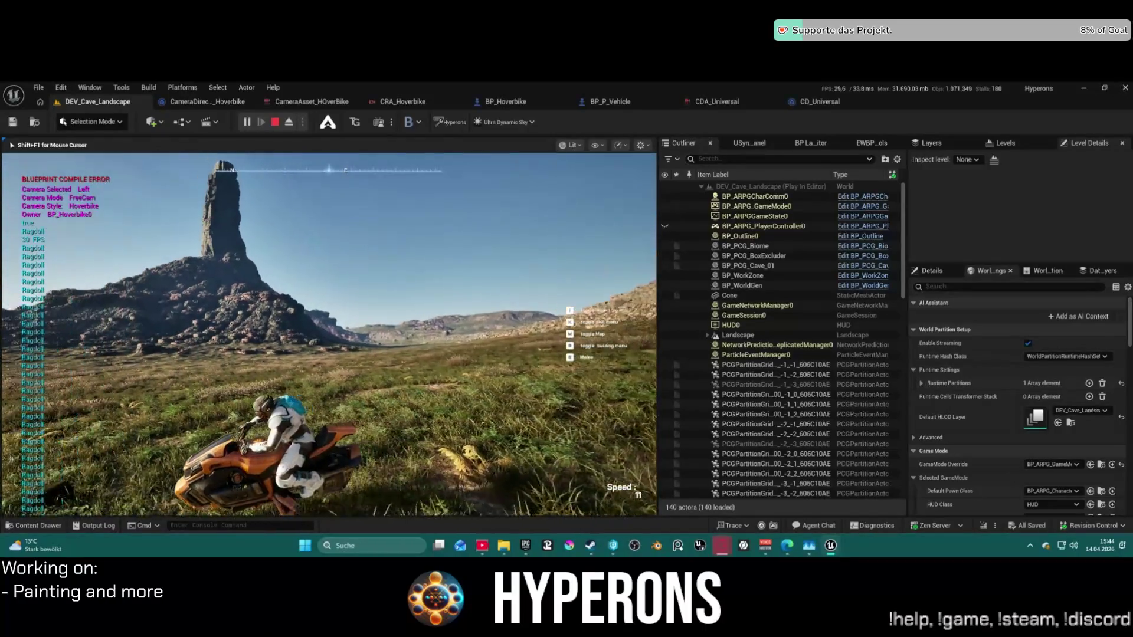
pyautogui.press('d')
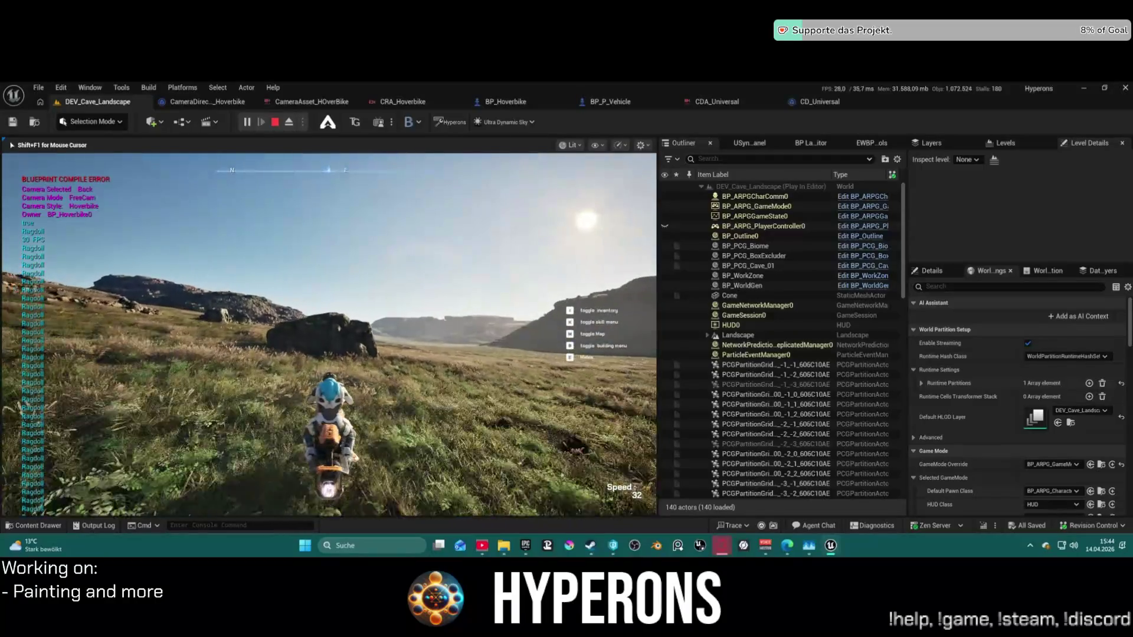
pyautogui.press('d')
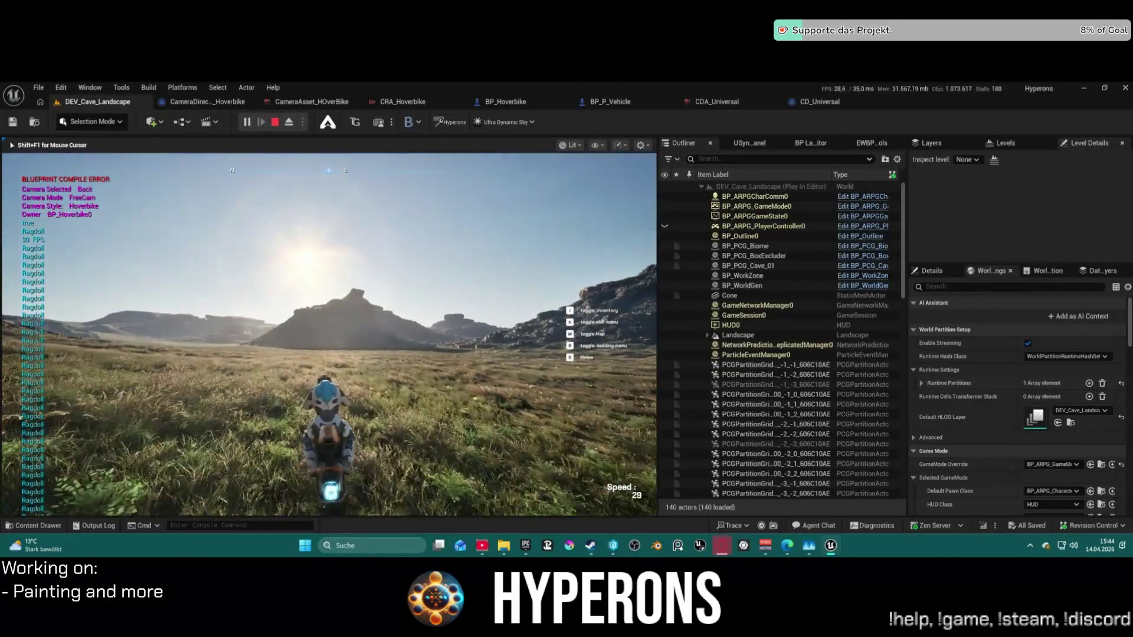
pyautogui.press('a')
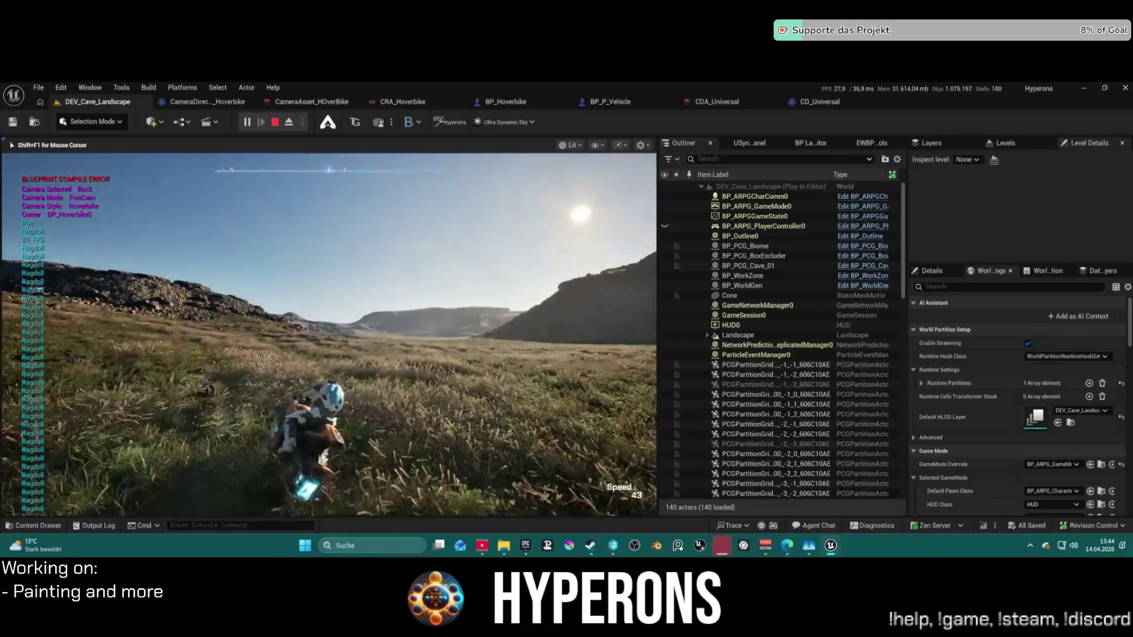
pyautogui.press('d')
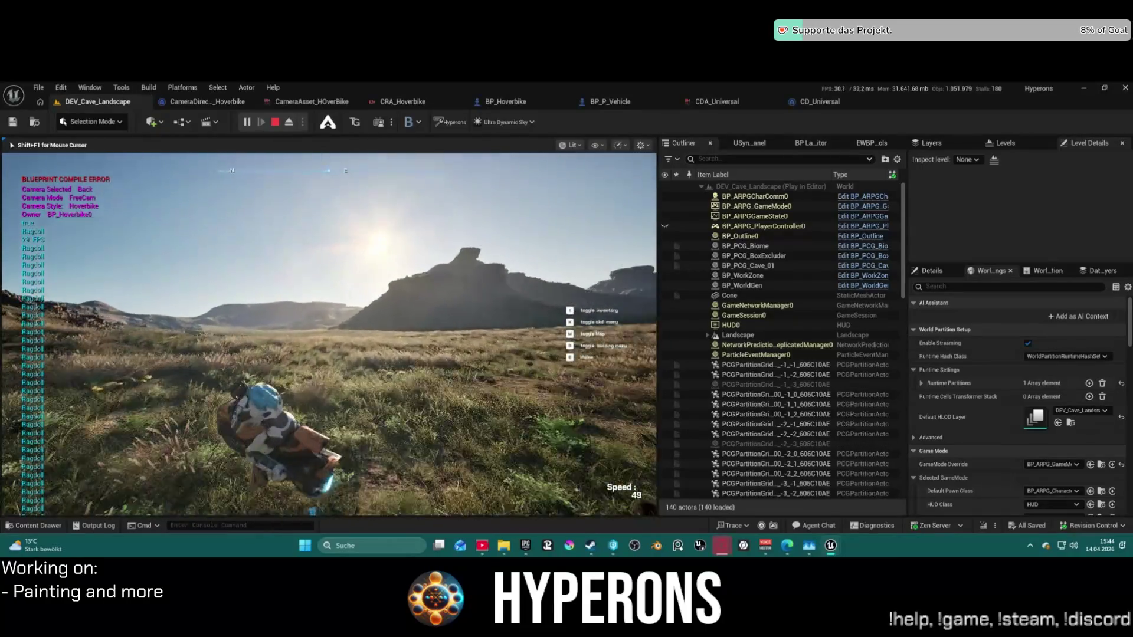
pyautogui.press('d')
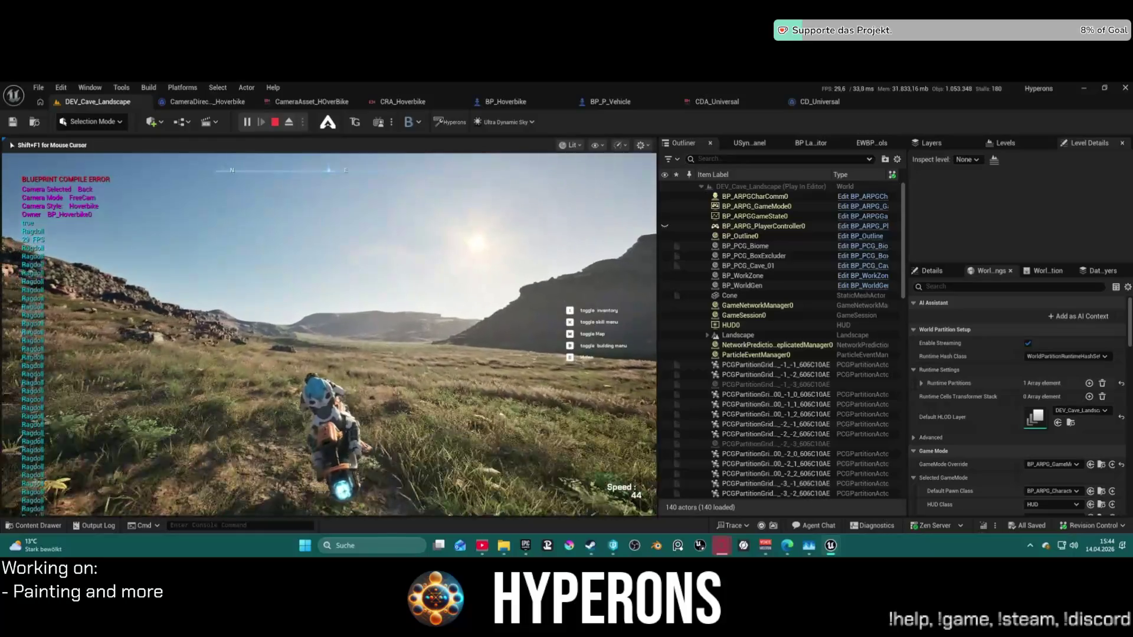
pyautogui.press('a')
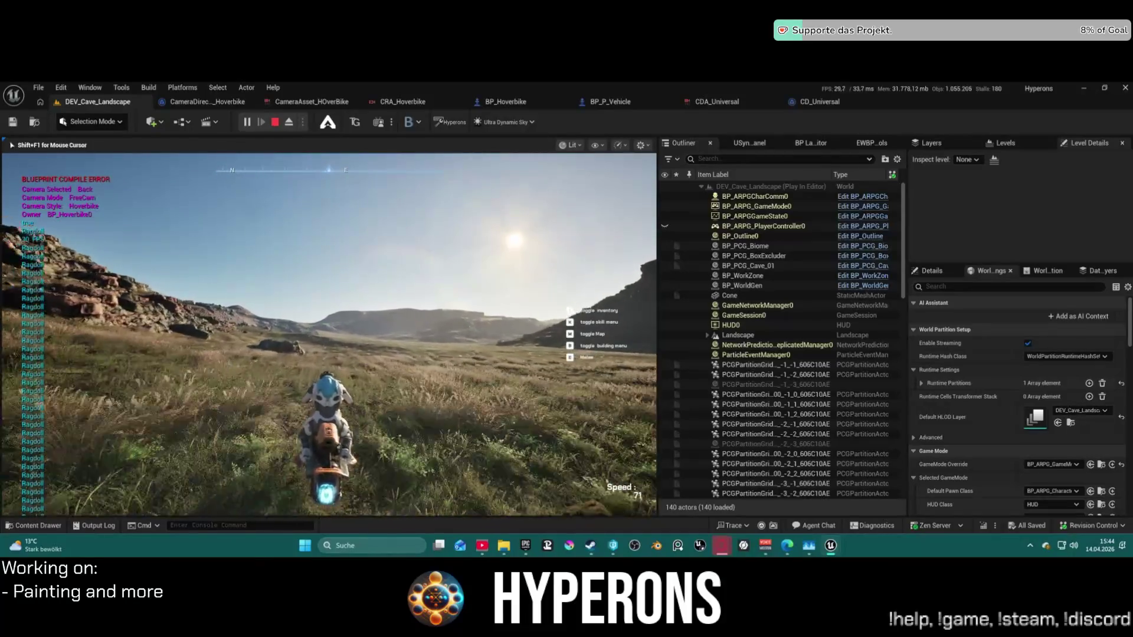
pyautogui.press('a')
pyautogui.press('a')
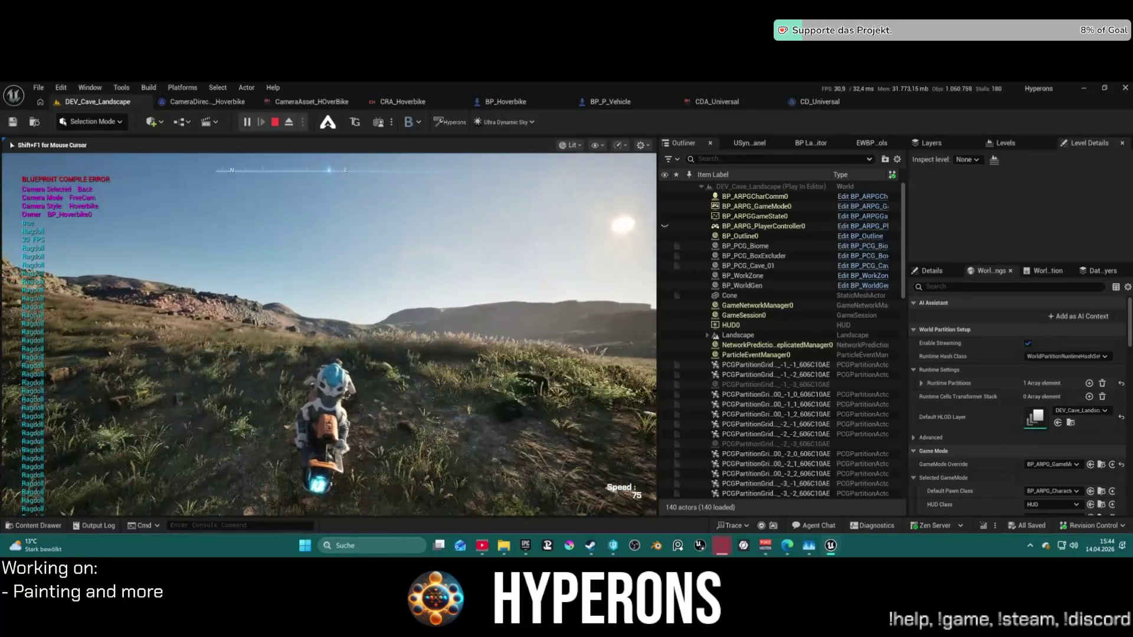
pyautogui.press('a')
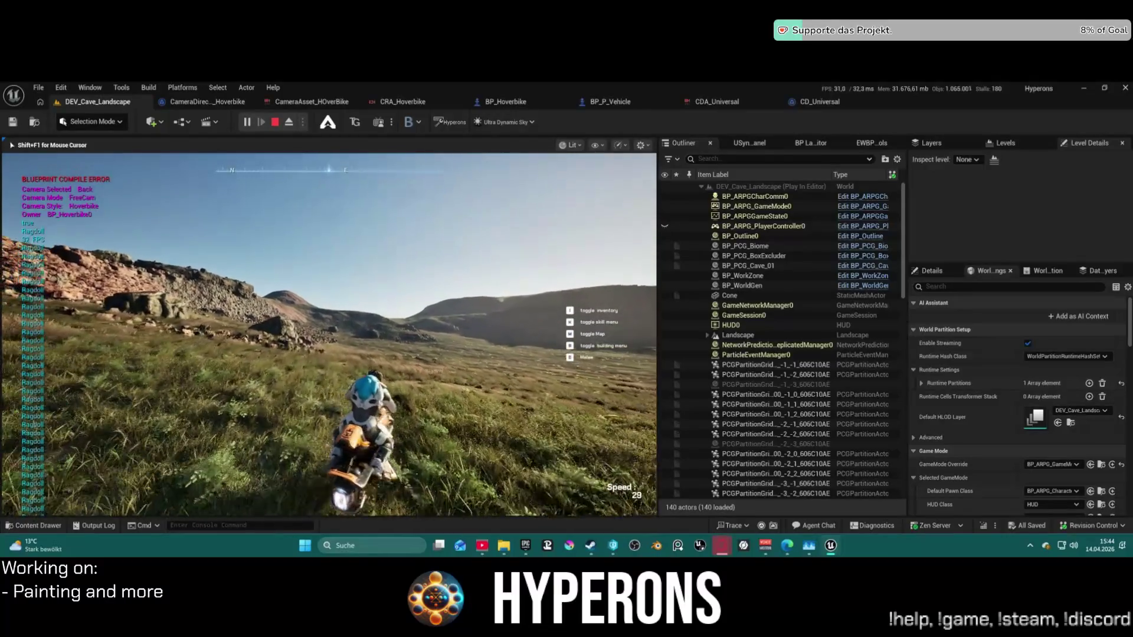
pyautogui.press('d')
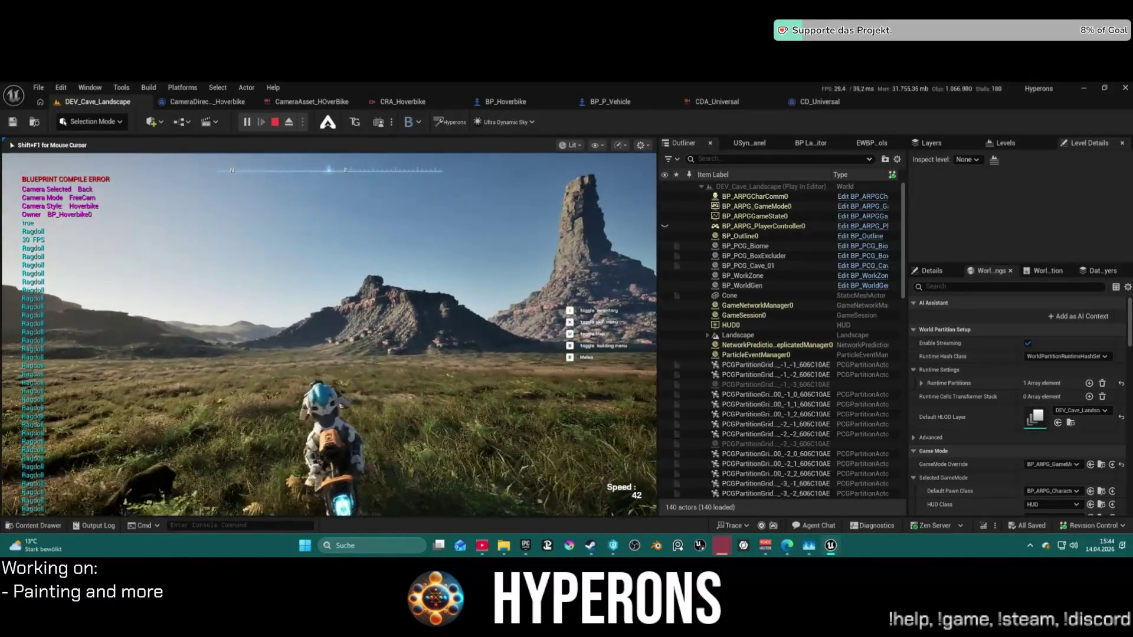
pyautogui.press('a')
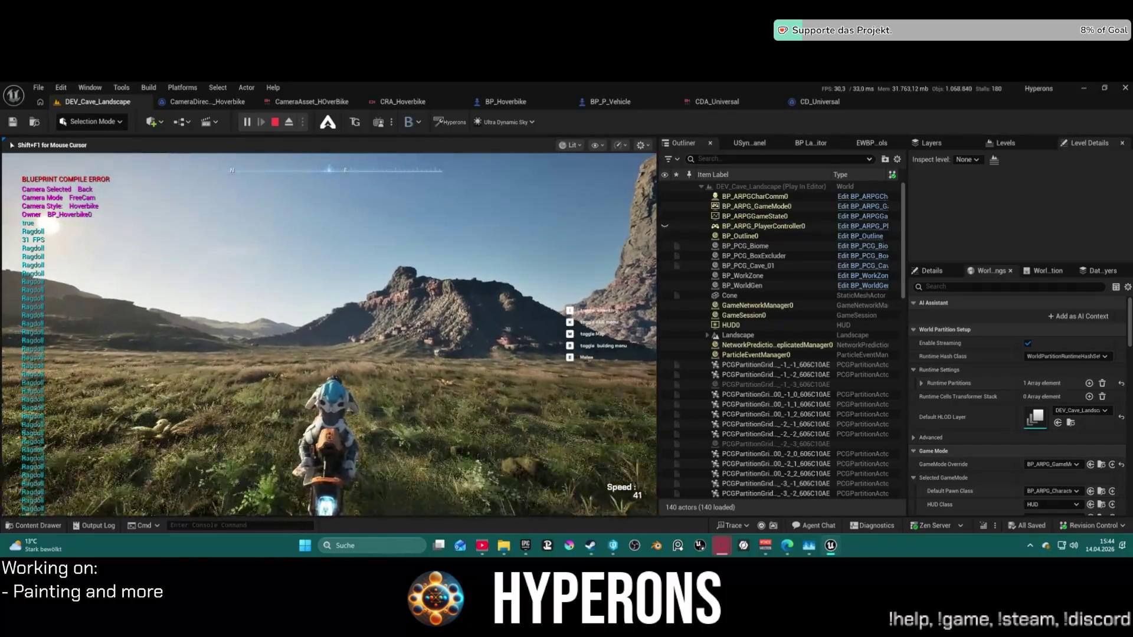
pyautogui.press('a')
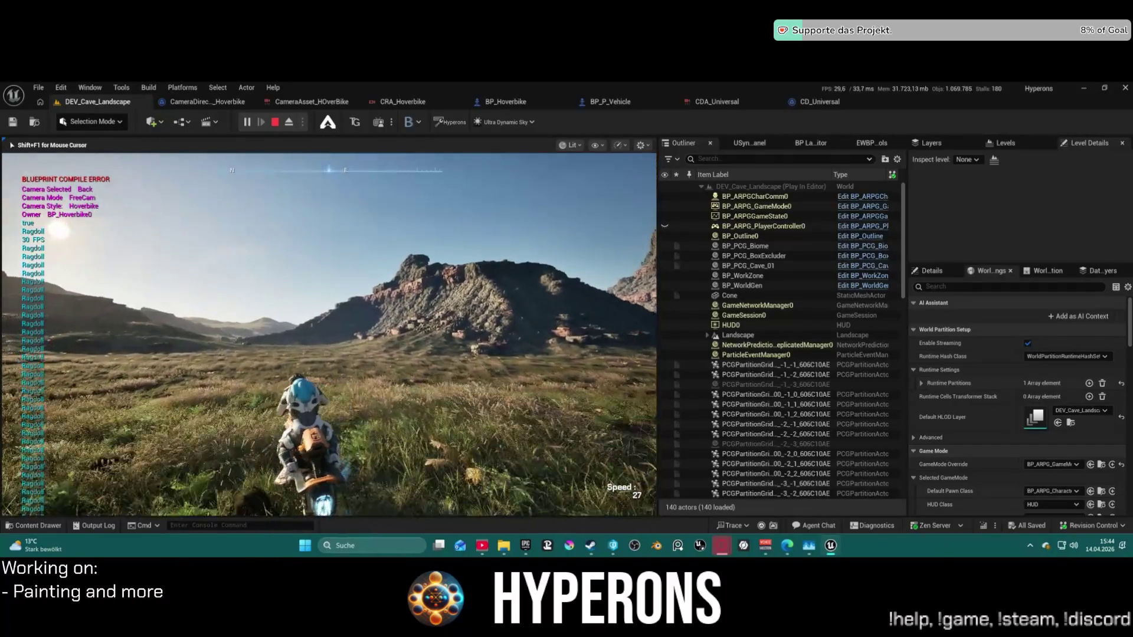
pyautogui.press('a')
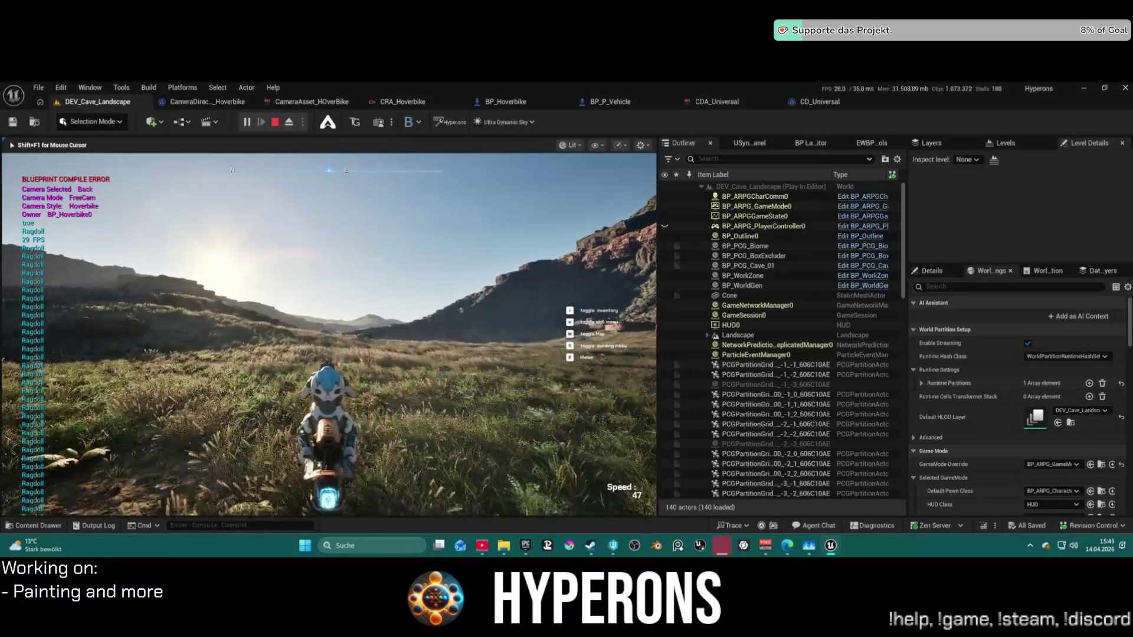
pyautogui.press('a')
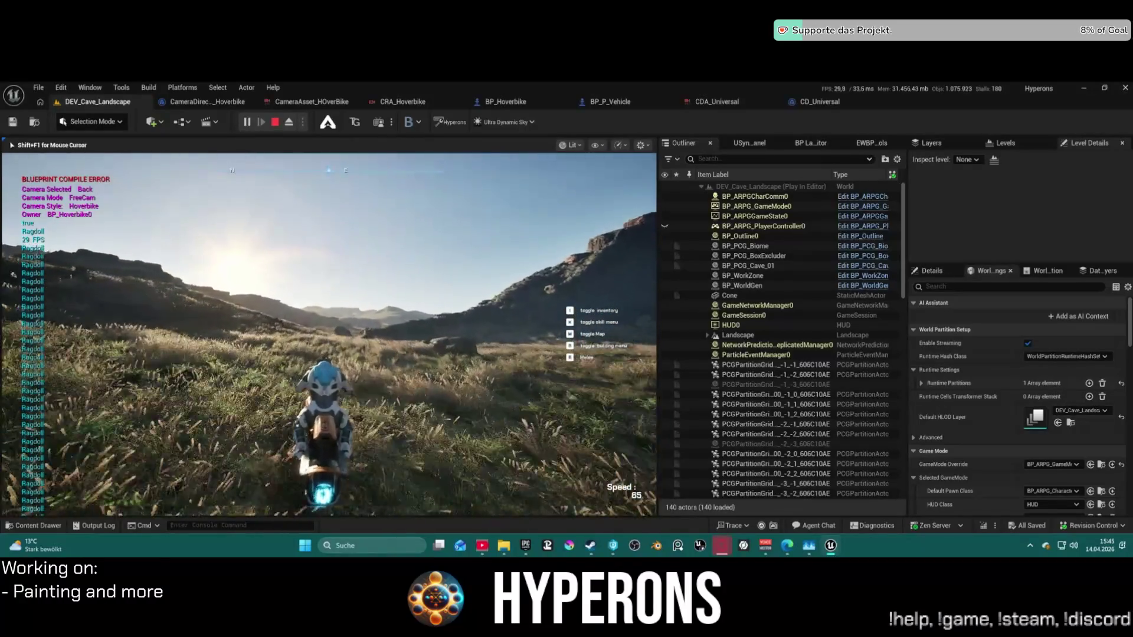
# Finish the ride near the rocks, end the play session, and start a new one.
pyautogui.press('a')
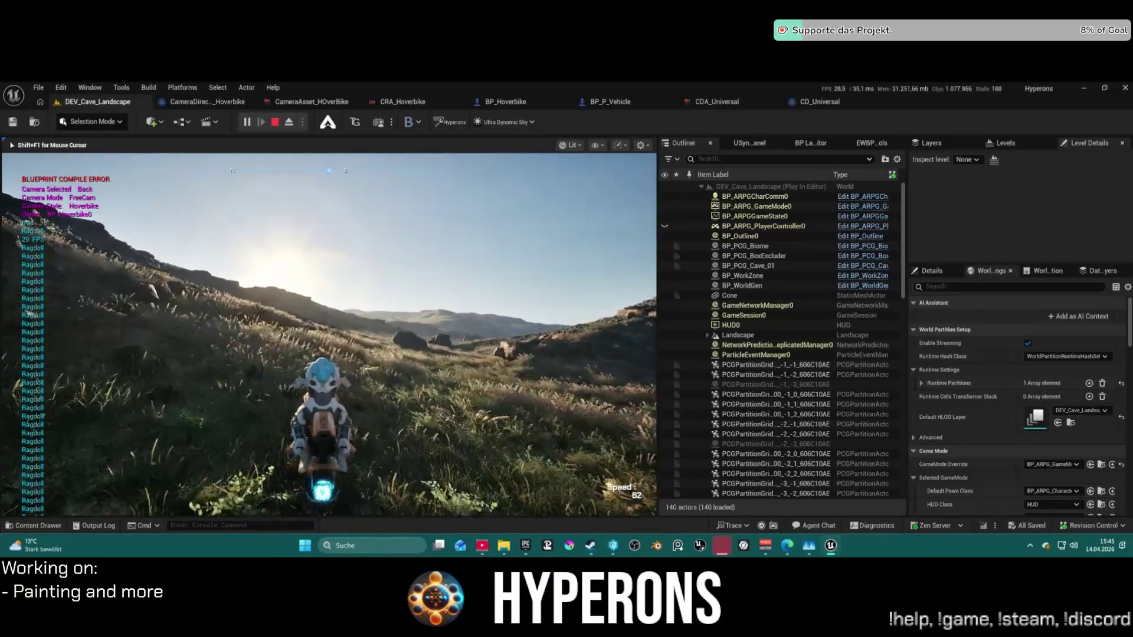
pyautogui.press('a')
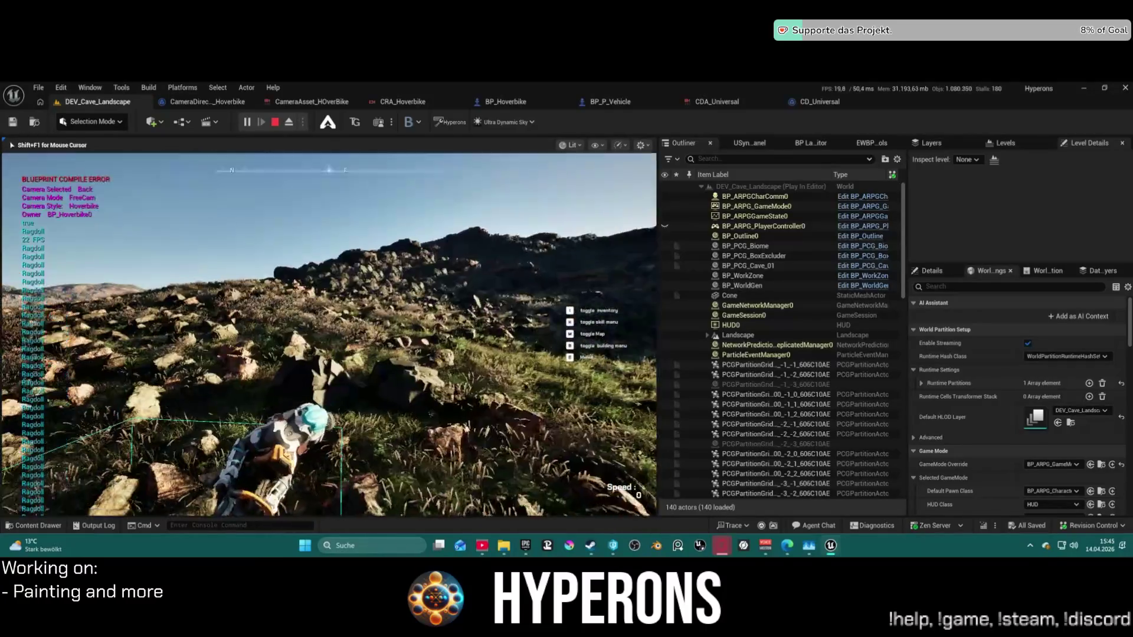
pyautogui.press('Escape')
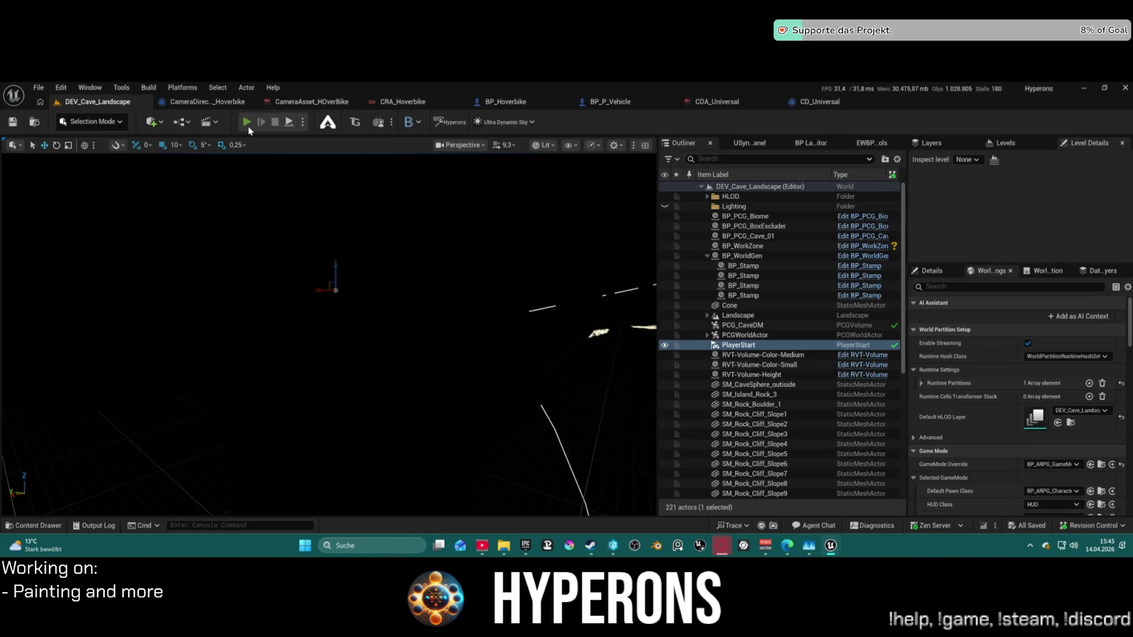
pyautogui.hotkey('alt', 'p')
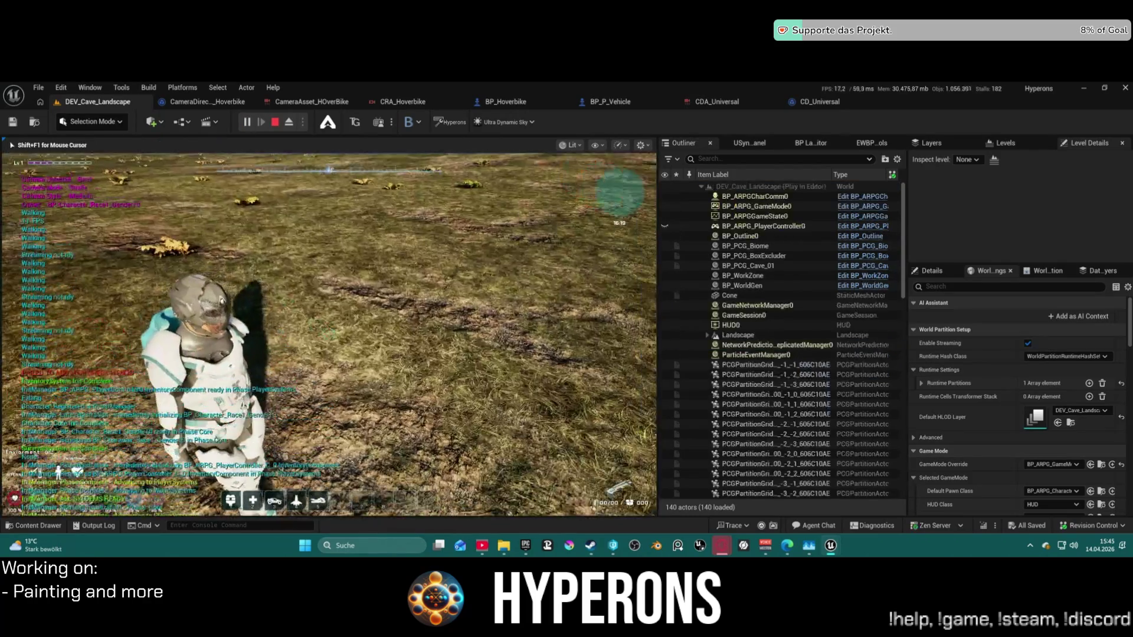
# Dismiss the Windows start menu and bring up the CD_Universal camera director blueprint.
pyautogui.press('super')
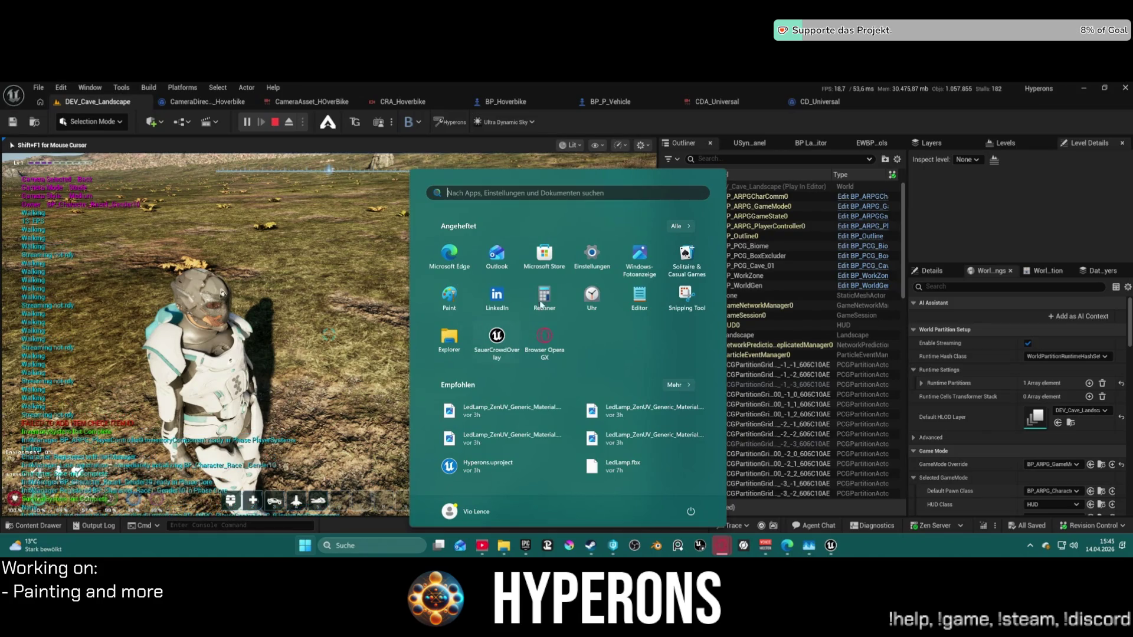
pyautogui.press('Escape')
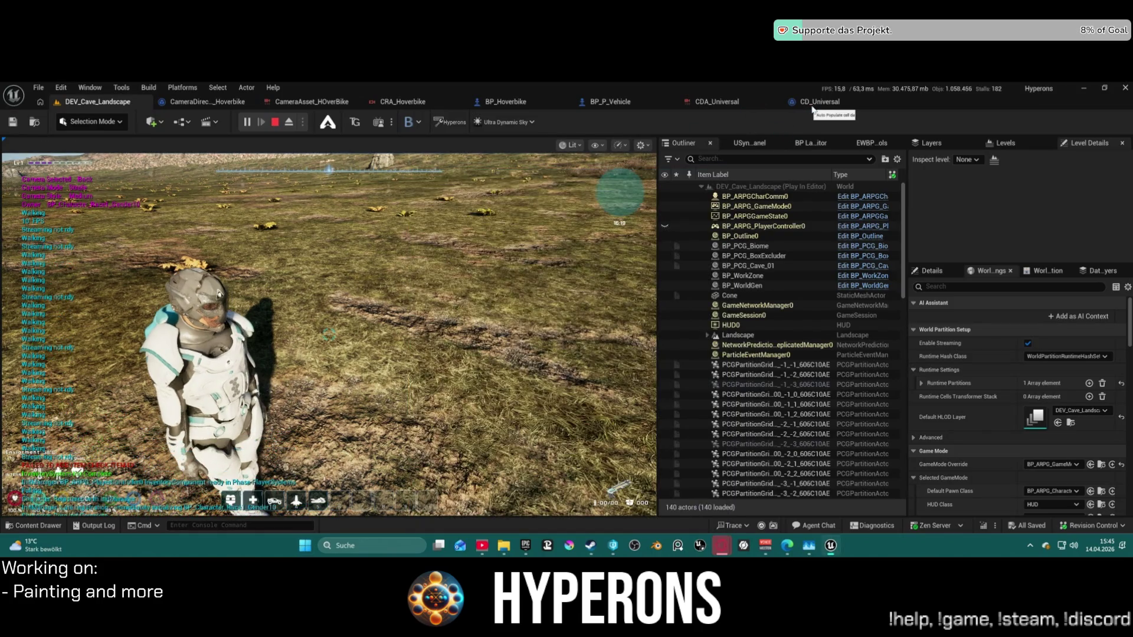
pyautogui.click(812, 103)
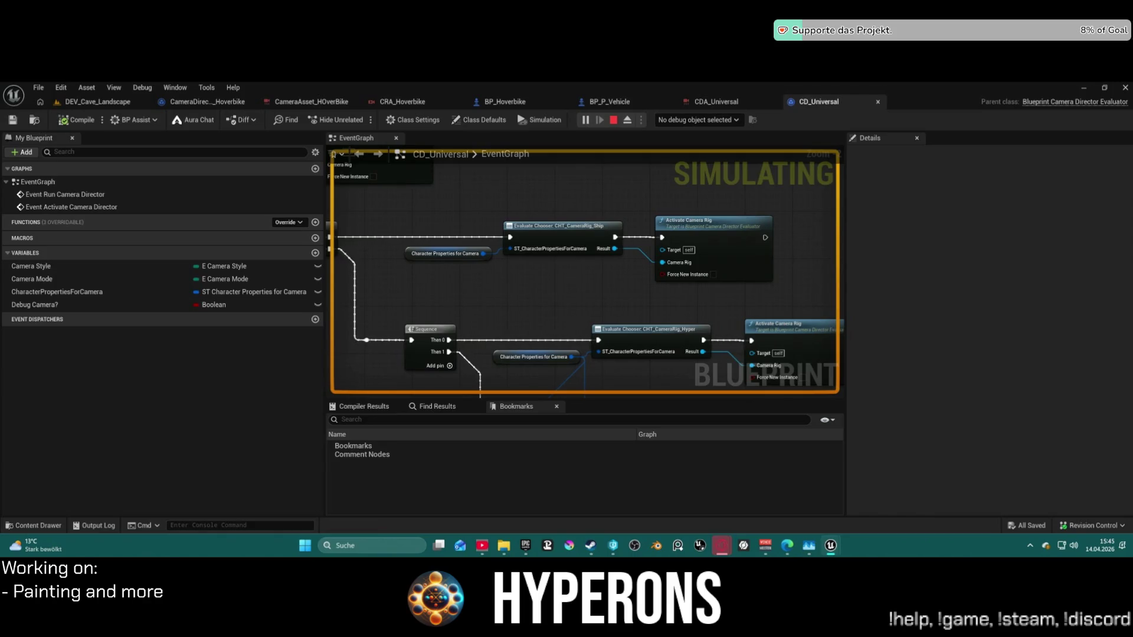
# Return to the running level and walk the character up to the orange bike.
pyautogui.click(107, 102)
pyautogui.press('w')
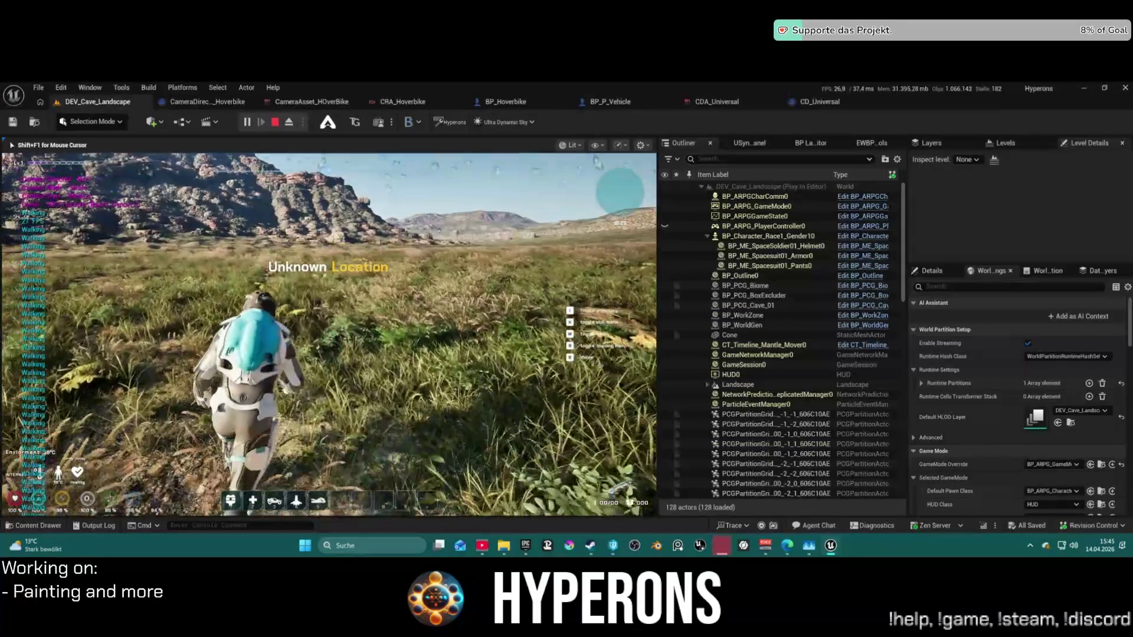
pyautogui.press('w')
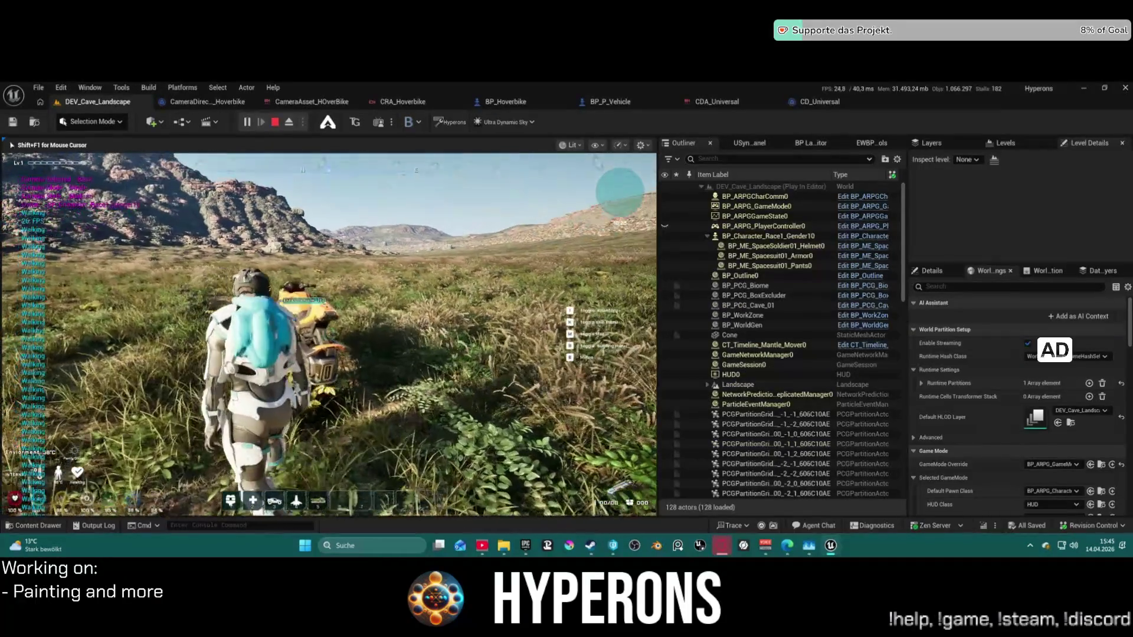
pyautogui.press('space')
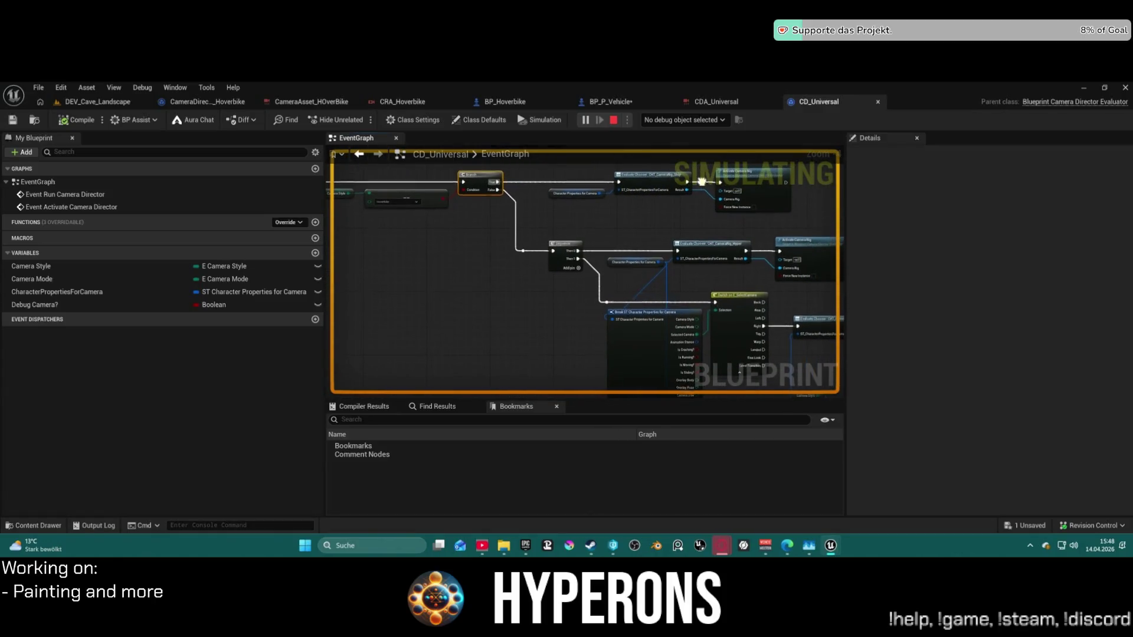
# Point the upper Evaluate Chooser node at CHT_CameraRig_Bike and save CD_Universal.
pyautogui.moveTo(703, 181); pyautogui.dragTo(679, 218)
pyautogui.scroll(3, 789, 195)
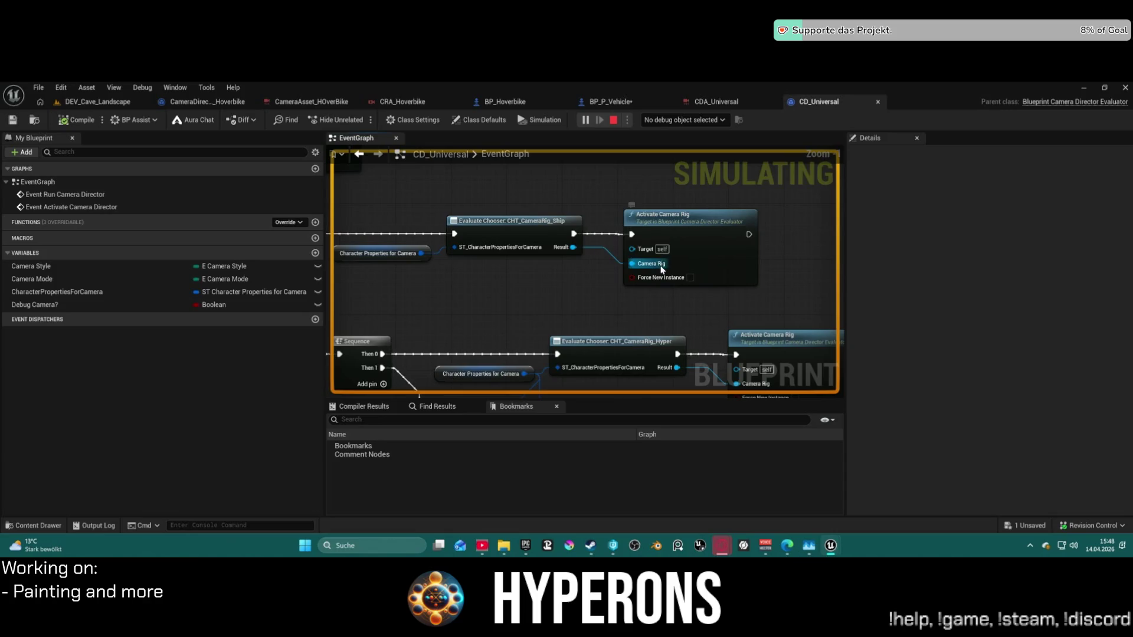
pyautogui.moveTo(632, 253)
pyautogui.mouseDown()
pyautogui.moveTo(590, 225)
pyautogui.moveTo(708, 241)
pyautogui.mouseUp()
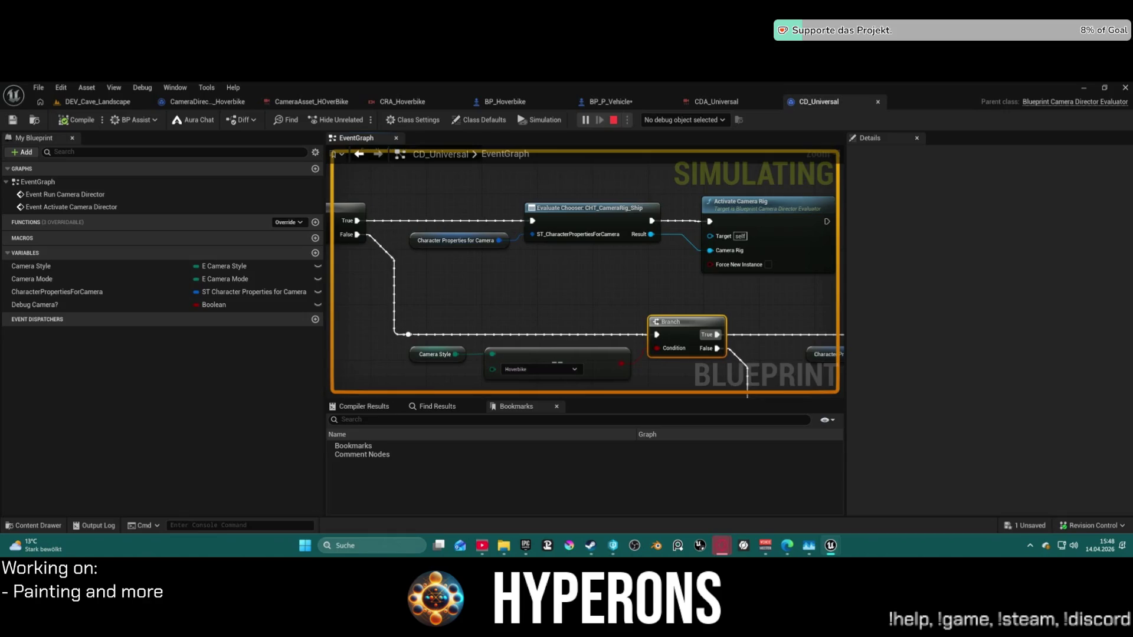
pyautogui.scroll(-1, 835, 291)
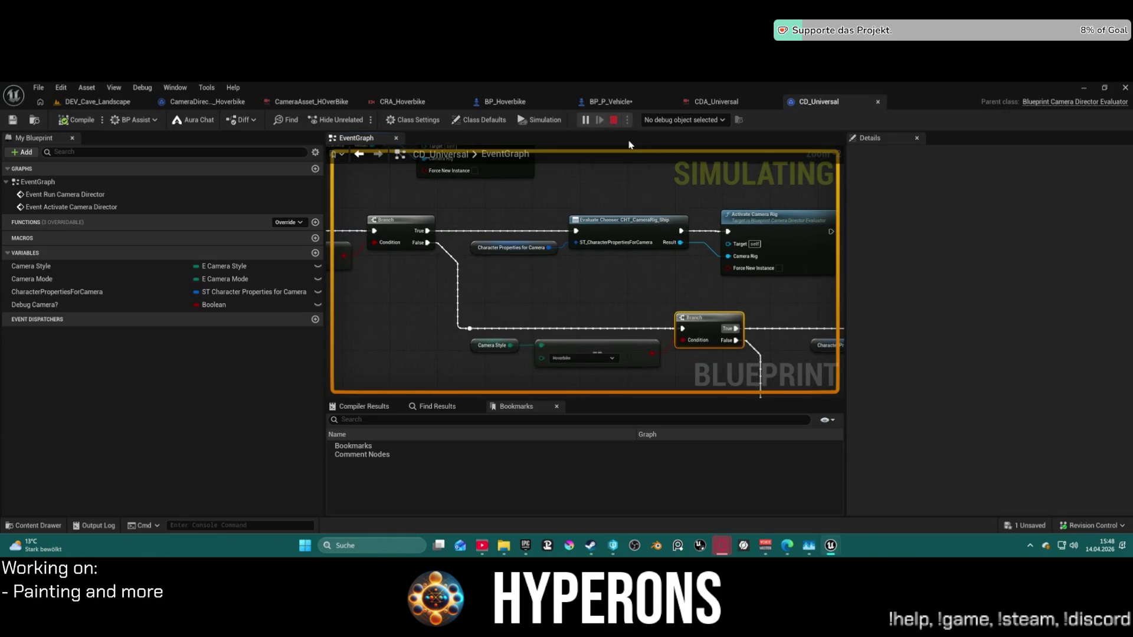
pyautogui.moveTo(694, 301); pyautogui.dragTo(391, 269)
pyautogui.click(631, 265)
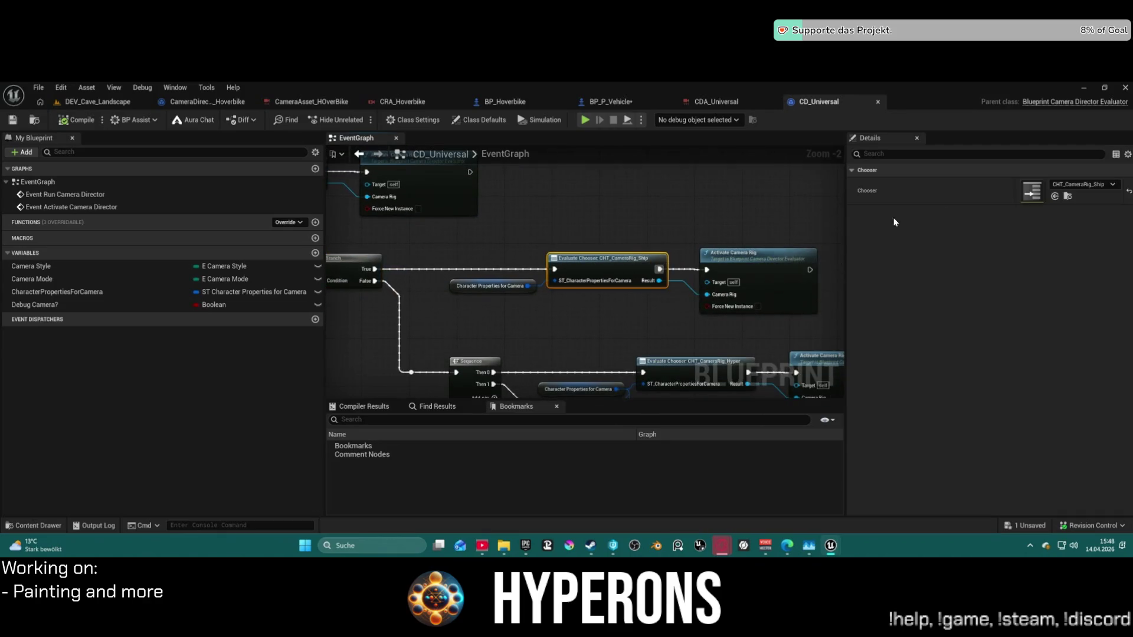
pyautogui.click(1104, 184)
pyautogui.click(1059, 372)
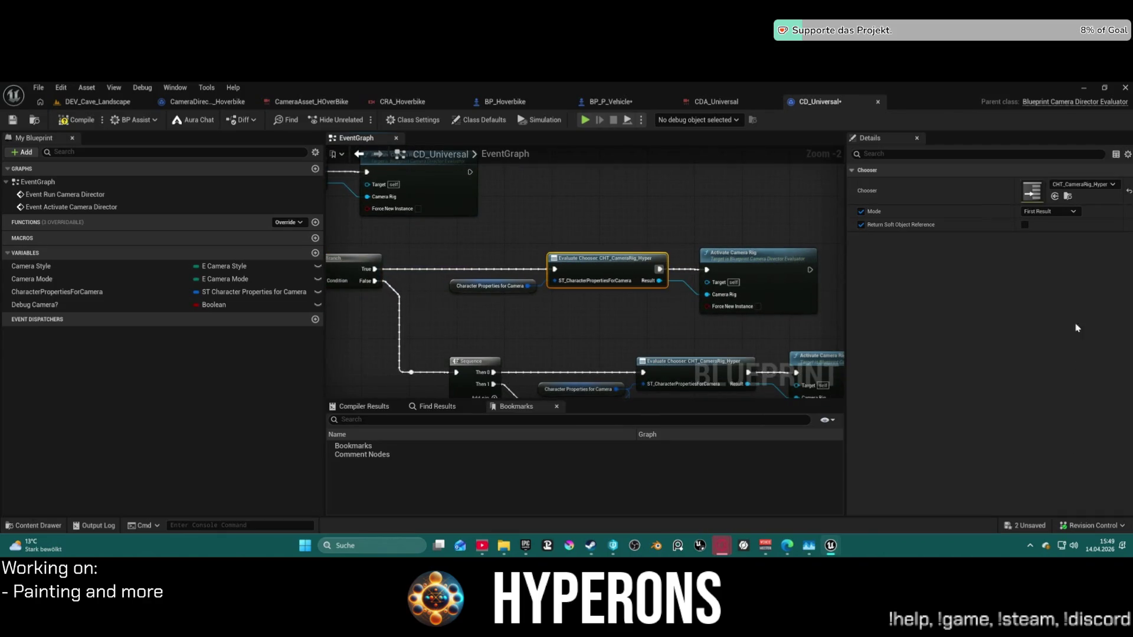
pyautogui.click(1084, 184)
pyautogui.click(1061, 353)
pyautogui.hotkey('ctrl', 's')
pyautogui.moveTo(523, 195)
pyautogui.mouseDown()
pyautogui.moveTo(526, 27)
pyautogui.moveTo(511, 31)
pyautogui.mouseUp()
pyautogui.moveTo(584, 266); pyautogui.dragTo(520, 278)
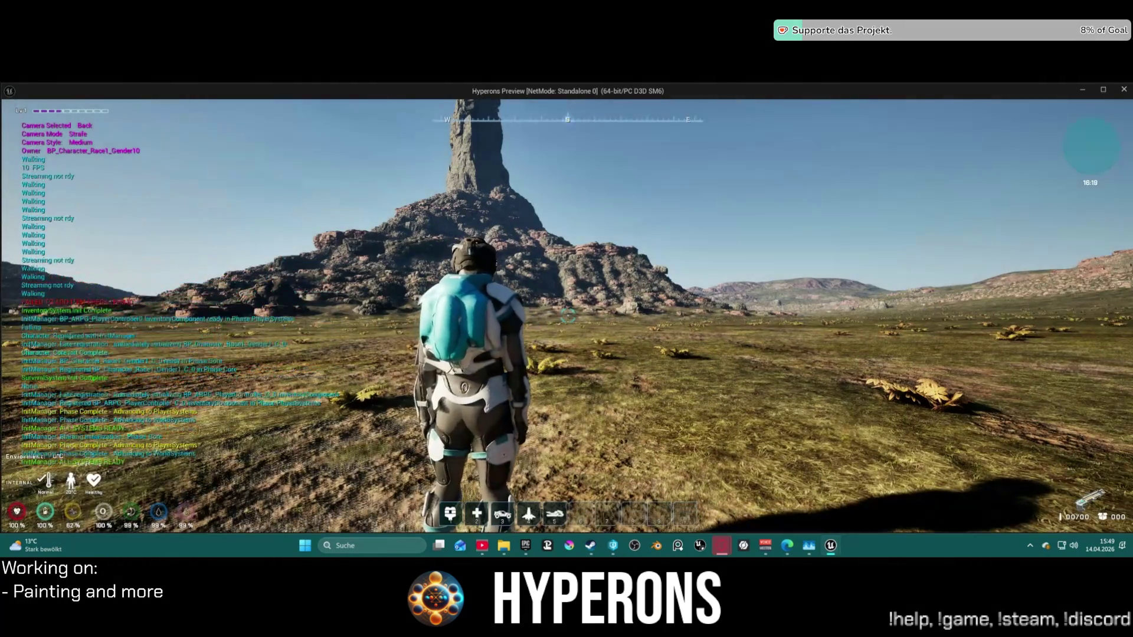
# Walk to the hoverbike in the preview, mount it, drive briefly, then return to the editor.
pyautogui.press('w')
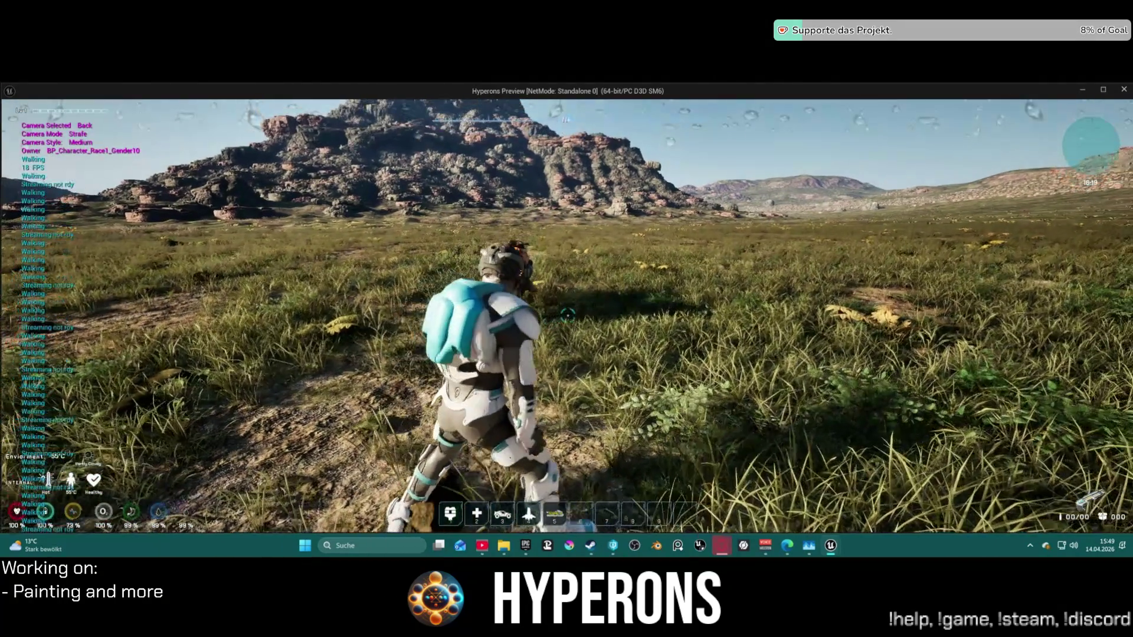
pyautogui.press('w')
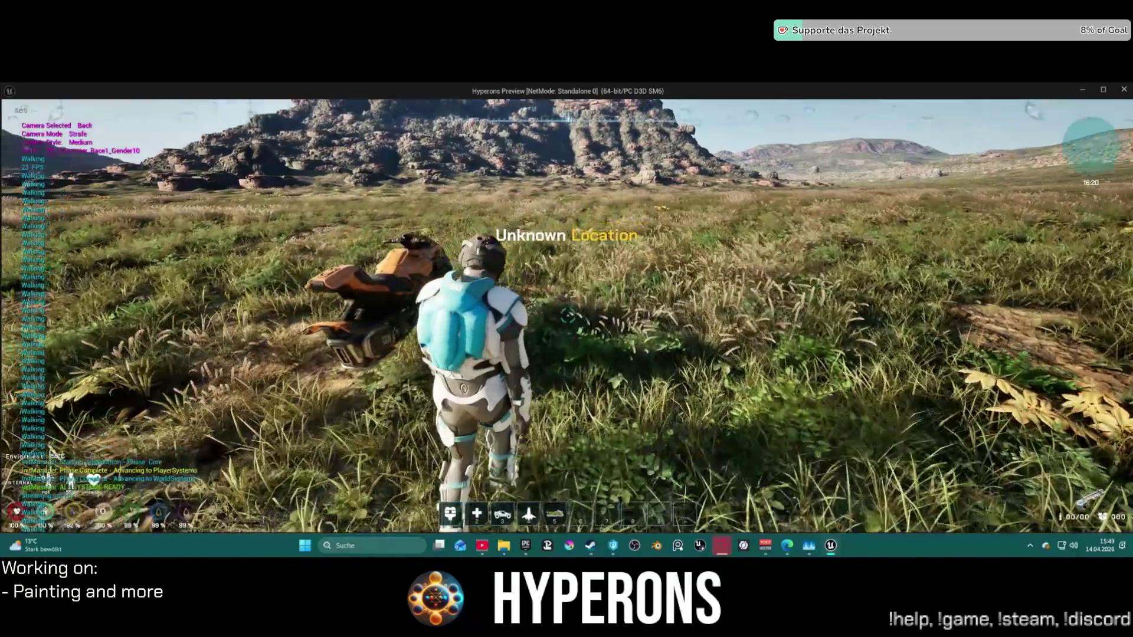
pyautogui.scroll(-5, 567, 319)
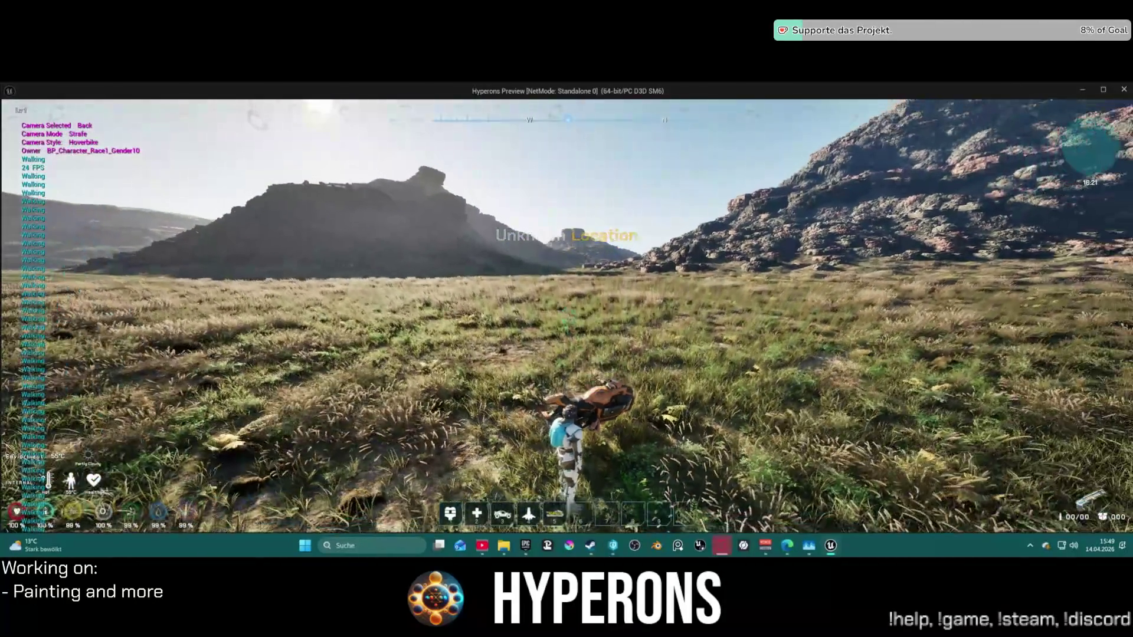
pyautogui.press('s')
pyautogui.press('e')
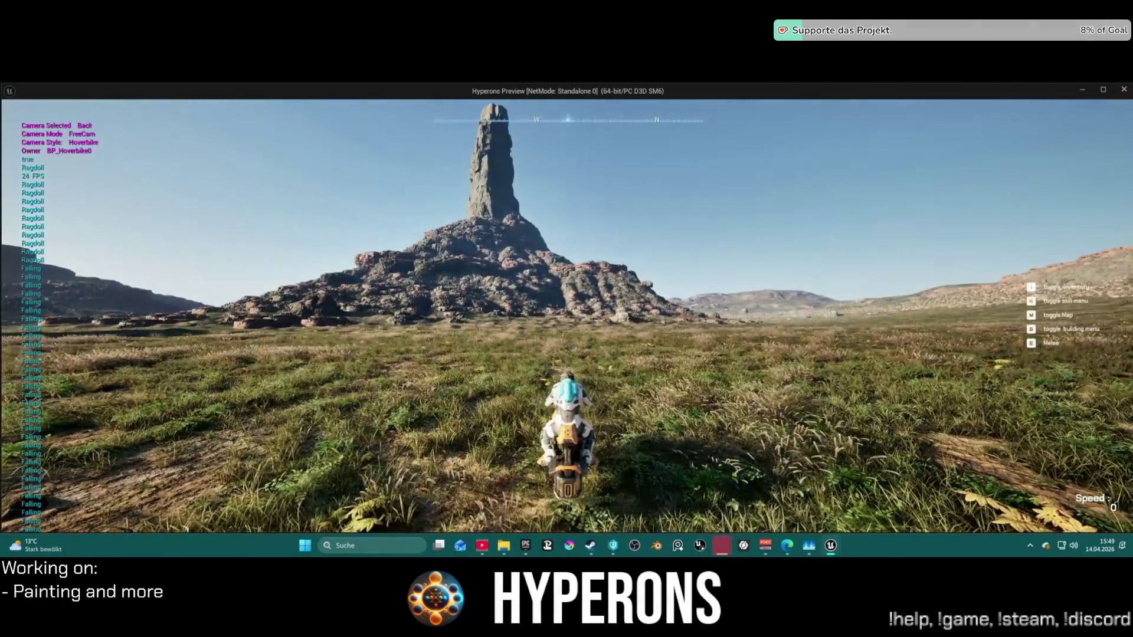
pyautogui.press('w')
pyautogui.press('d')
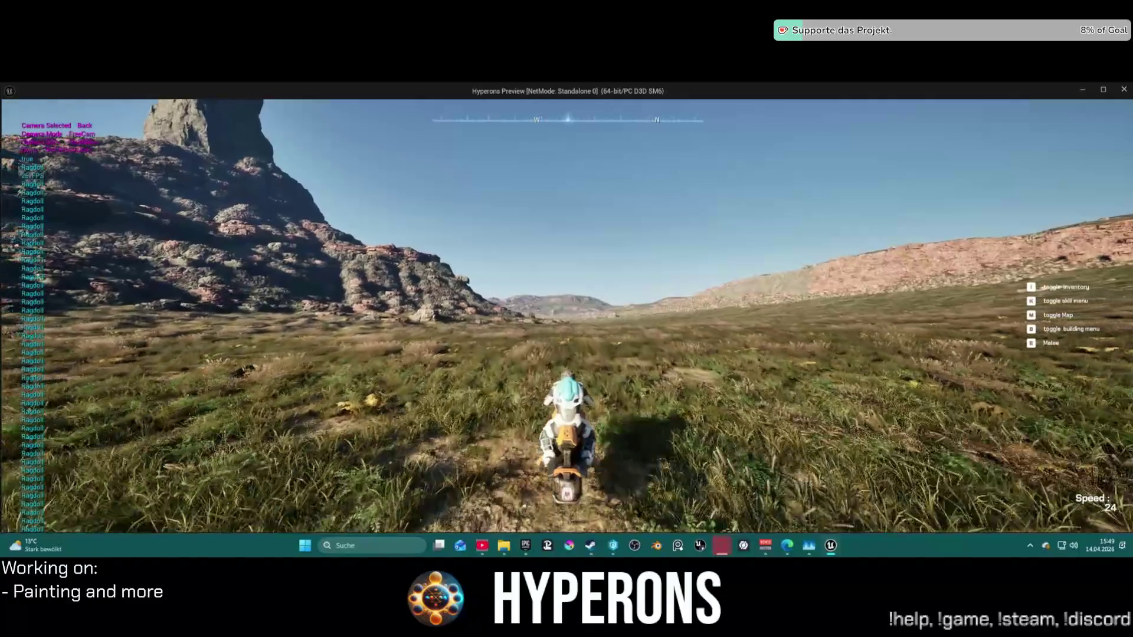
pyautogui.press('super')
pyautogui.press('Escape')
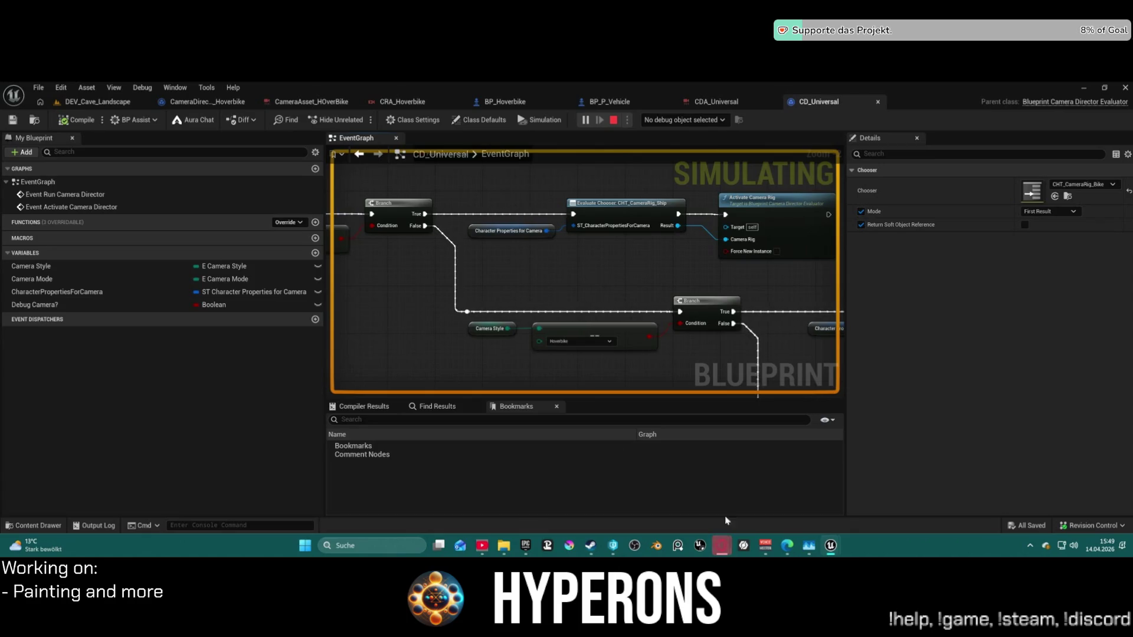
# Add a breakpoint to the Branch node and resume to the next breakpoint hit.
pyautogui.moveTo(692, 318); pyautogui.dragTo(535, 287)
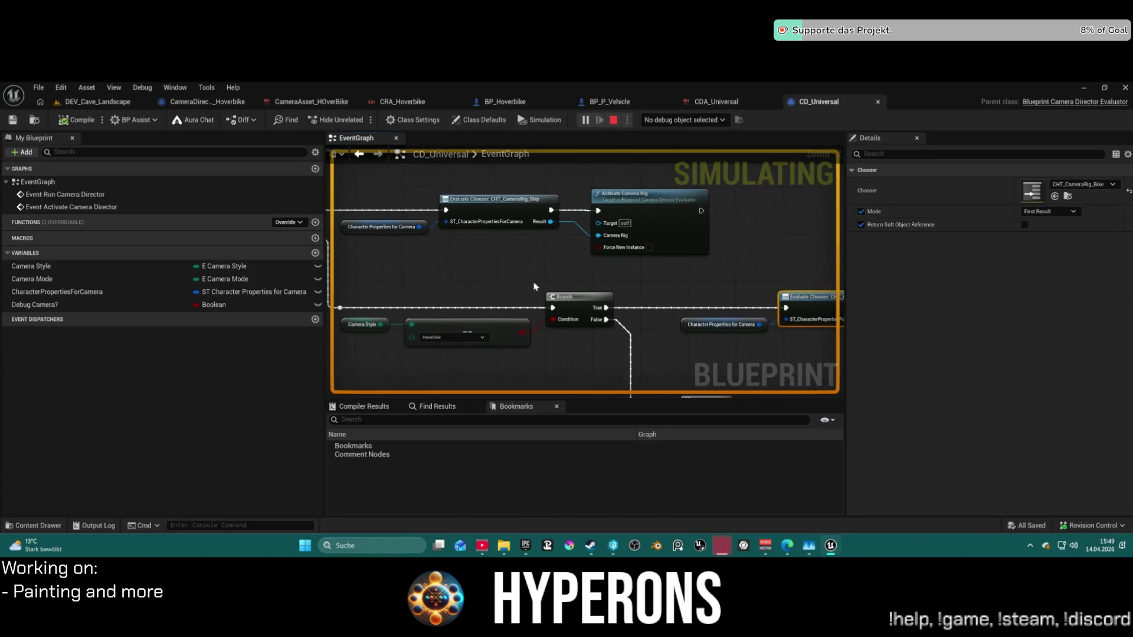
pyautogui.rightClick(572, 308)
pyautogui.click(614, 481)
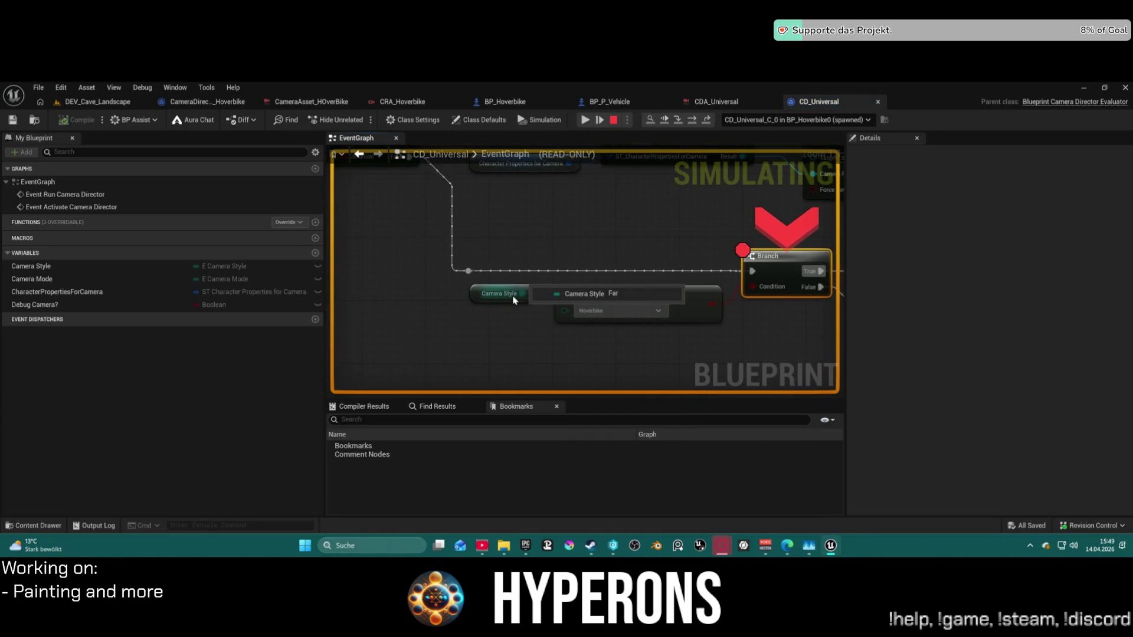
pyautogui.scroll(-4, 520, 293)
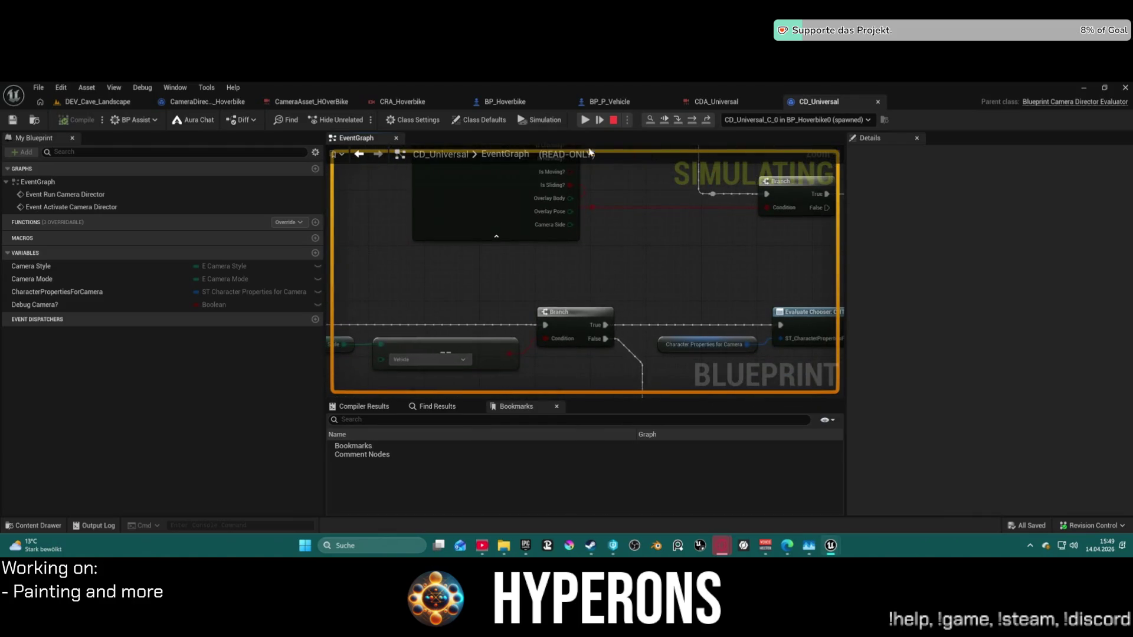
pyautogui.click(585, 121)
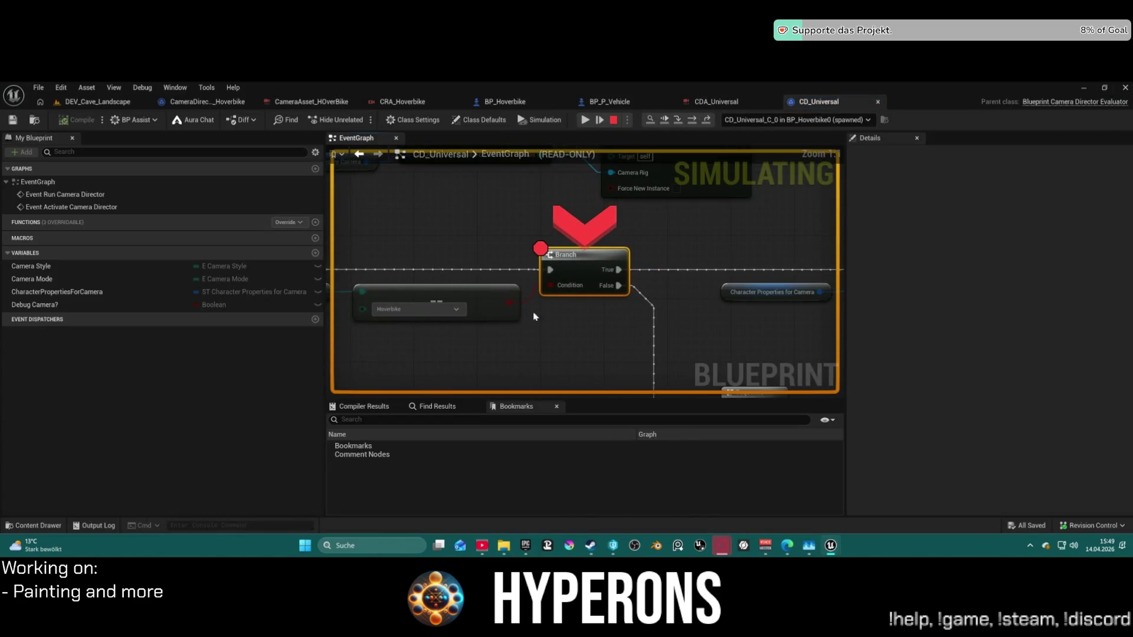
# Resume the simulation with F8 and debug the character's camera director instance.
pyautogui.click(732, 120)
pyautogui.click(859, 165)
pyautogui.press('F8')
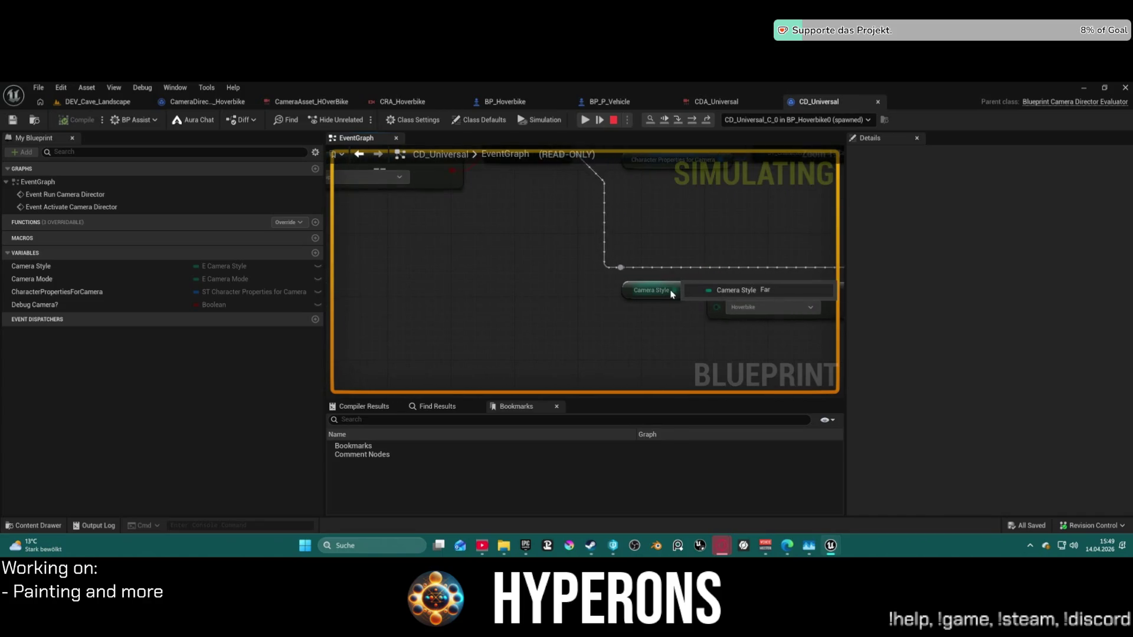
pyautogui.click(827, 120)
pyautogui.click(821, 156)
pyautogui.moveTo(650, 298)
# Clear and reselect the character's debug instance, then bring the game preview to the front.
pyautogui.click(821, 120)
pyautogui.click(781, 155)
pyautogui.click(791, 120)
pyautogui.click(788, 133)
pyautogui.click(786, 120)
pyautogui.click(767, 143)
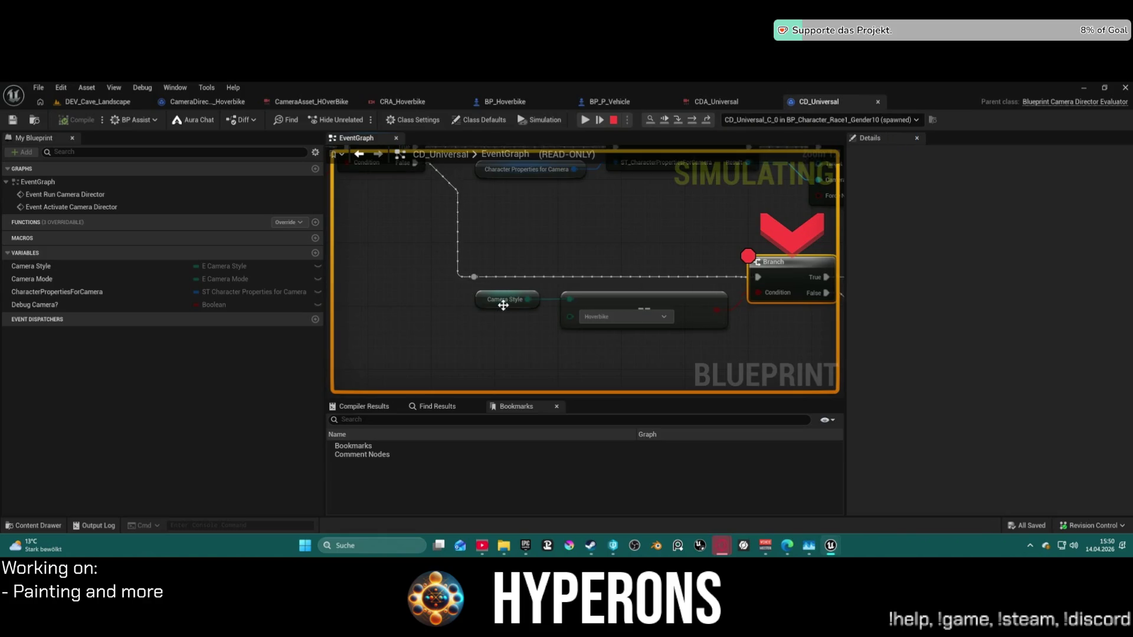
pyautogui.moveTo(575, 170)
pyautogui.hotkey('alt', 'Tab')
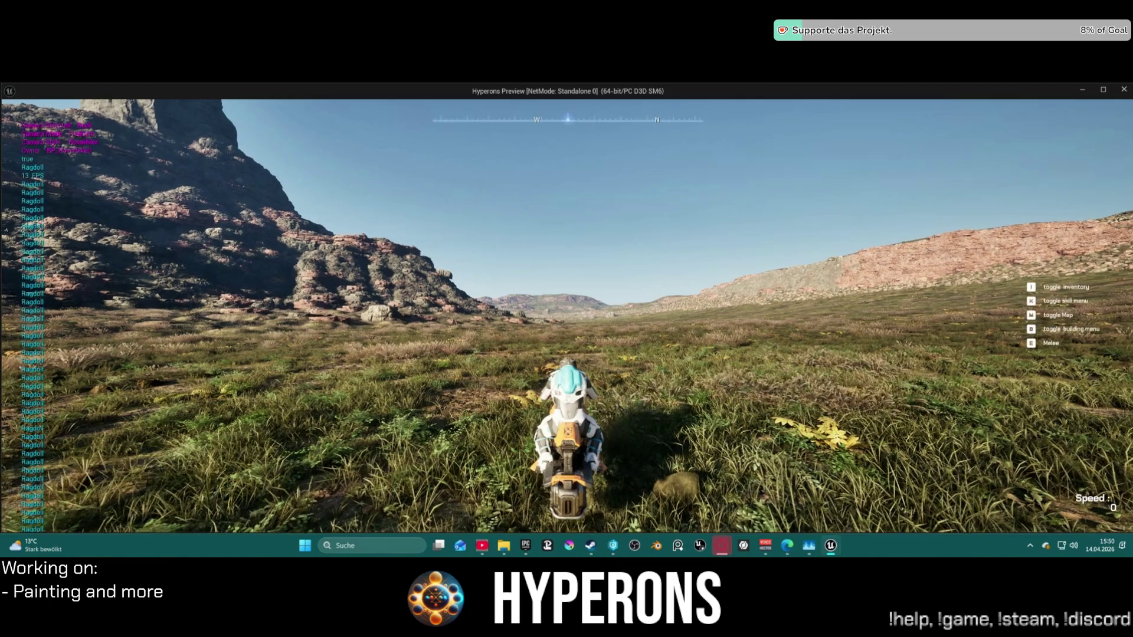
# Drive the hoverbike forward up the rocky slope, then switch back to the CD_Universal graph.
pyautogui.press('w')
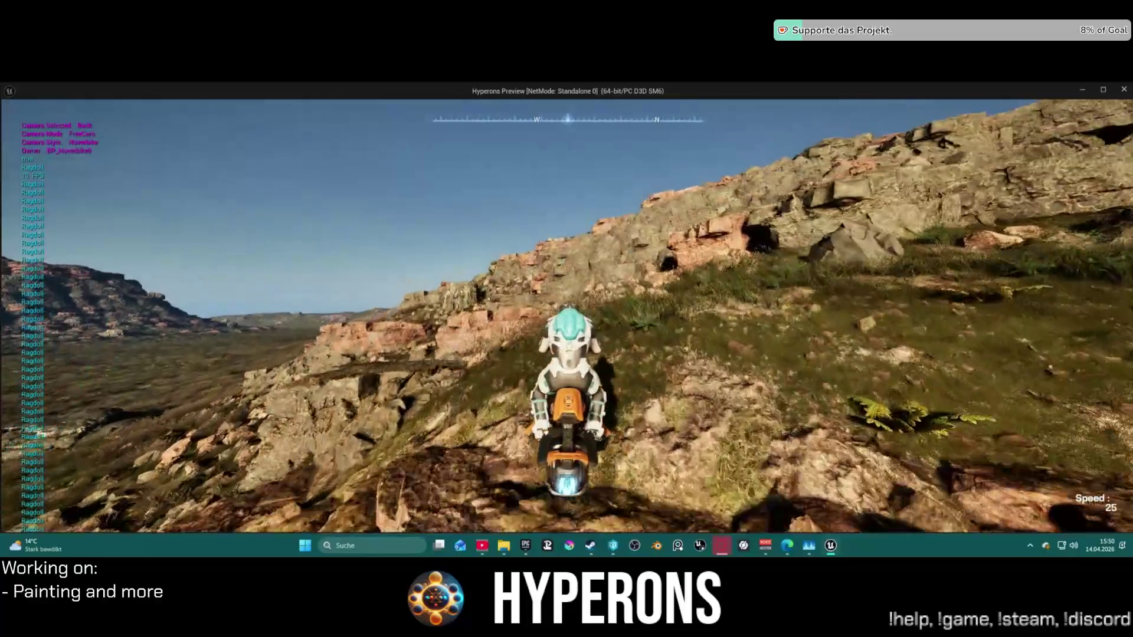
pyautogui.hotkey('alt', 'Tab')
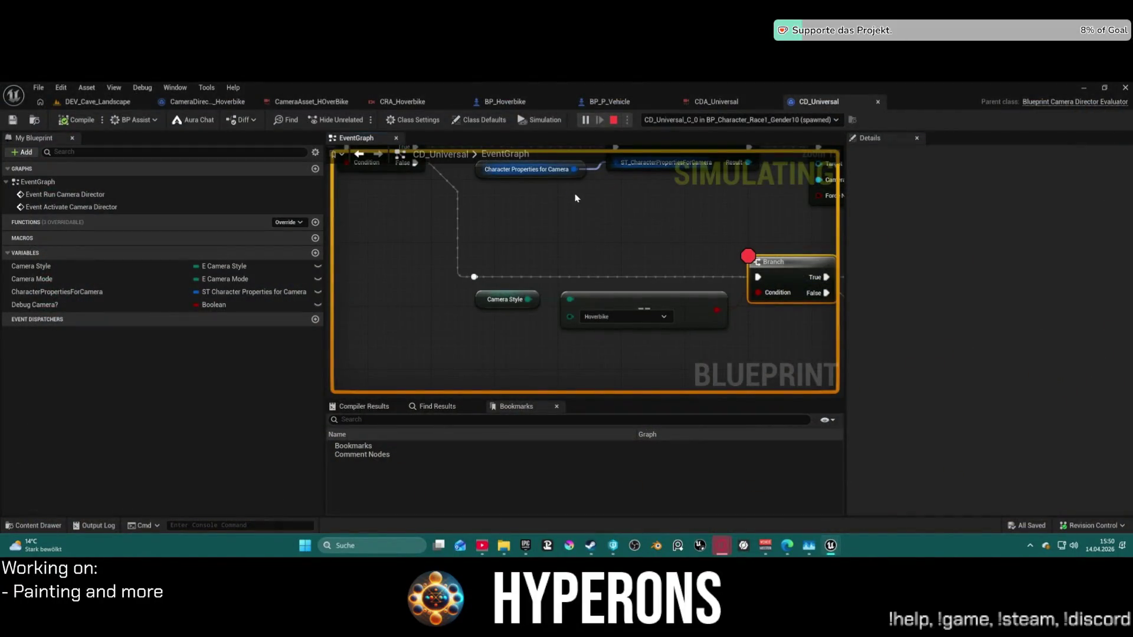
# Stop the simulation and pan CD_Universal's graph to the upper Branch and Evaluate Chooser nodes.
pyautogui.press('Escape')
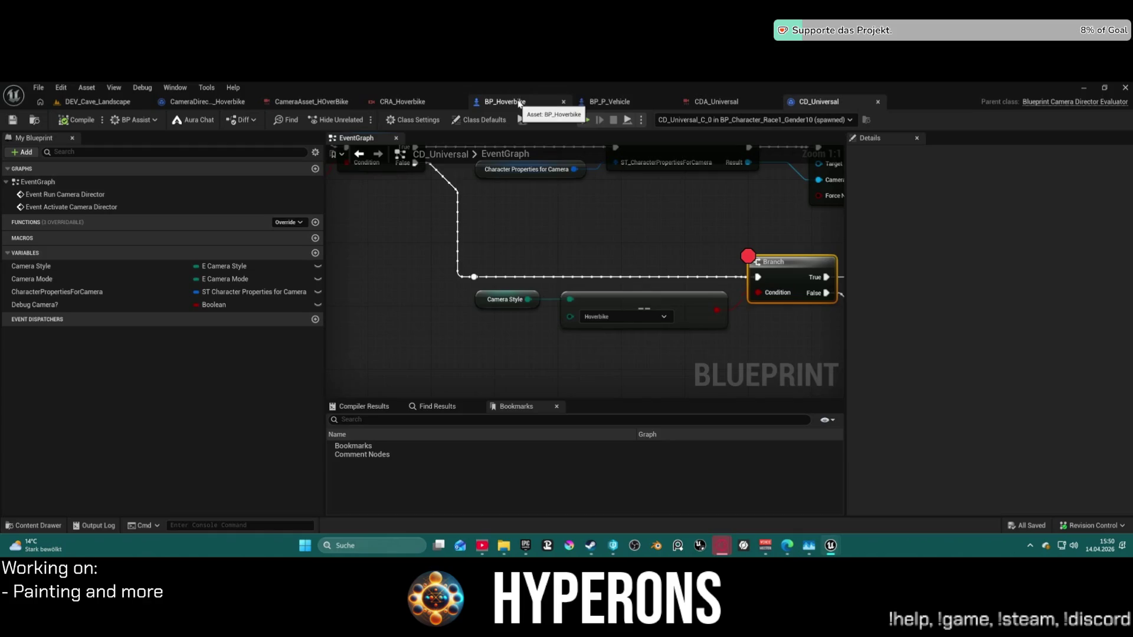
pyautogui.moveTo(597, 202)
pyautogui.mouseDown()
pyautogui.moveTo(625, 280)
pyautogui.moveTo(571, 312)
pyautogui.moveTo(604, 309)
pyautogui.moveTo(599, 285)
pyautogui.moveTo(566, 293)
pyautogui.moveTo(592, 280)
pyautogui.moveTo(561, 263)
pyautogui.mouseUp()
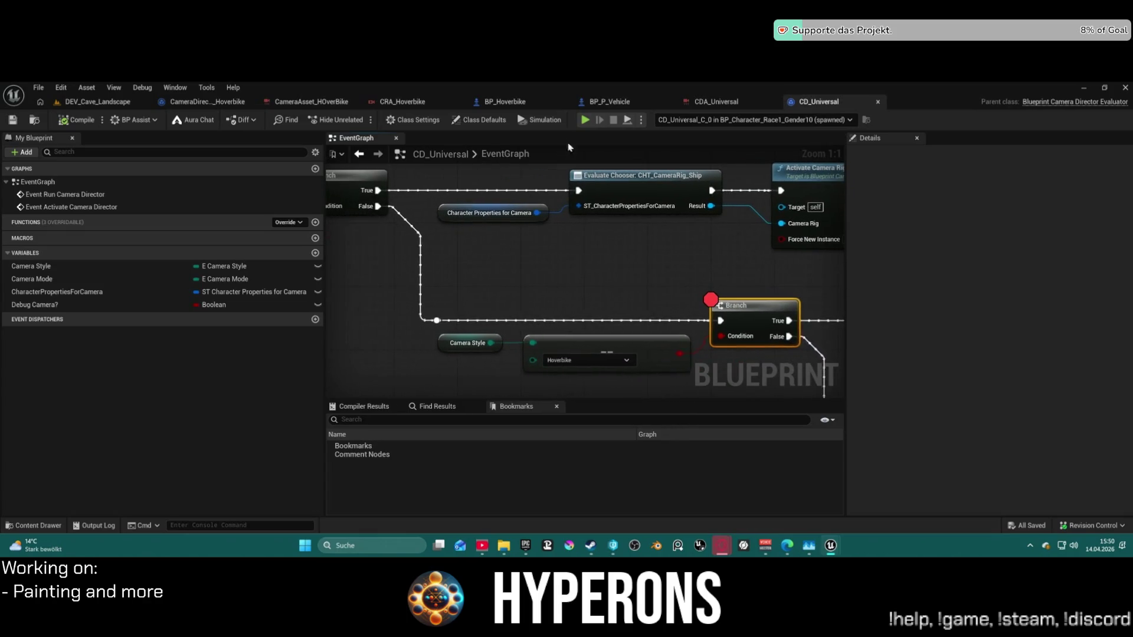
pyautogui.click(519, 101)
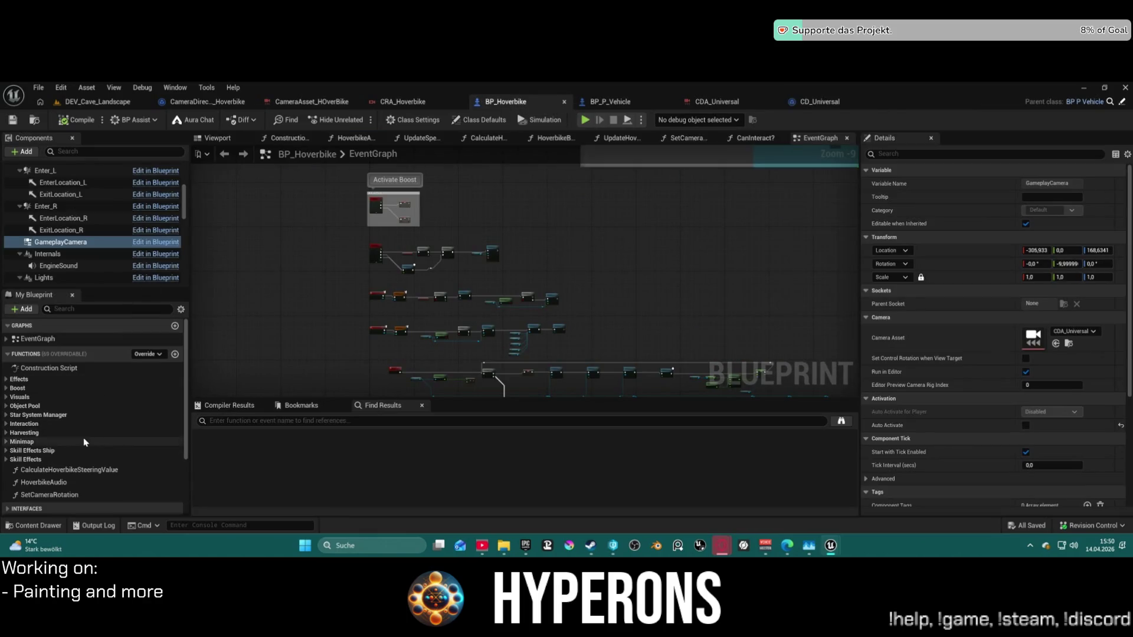
# Inspect BP_Hoverbike's event graph around Activate Boost and BeginPlay, searching actions for 'set camer'.
pyautogui.scroll(-3, 84, 443)
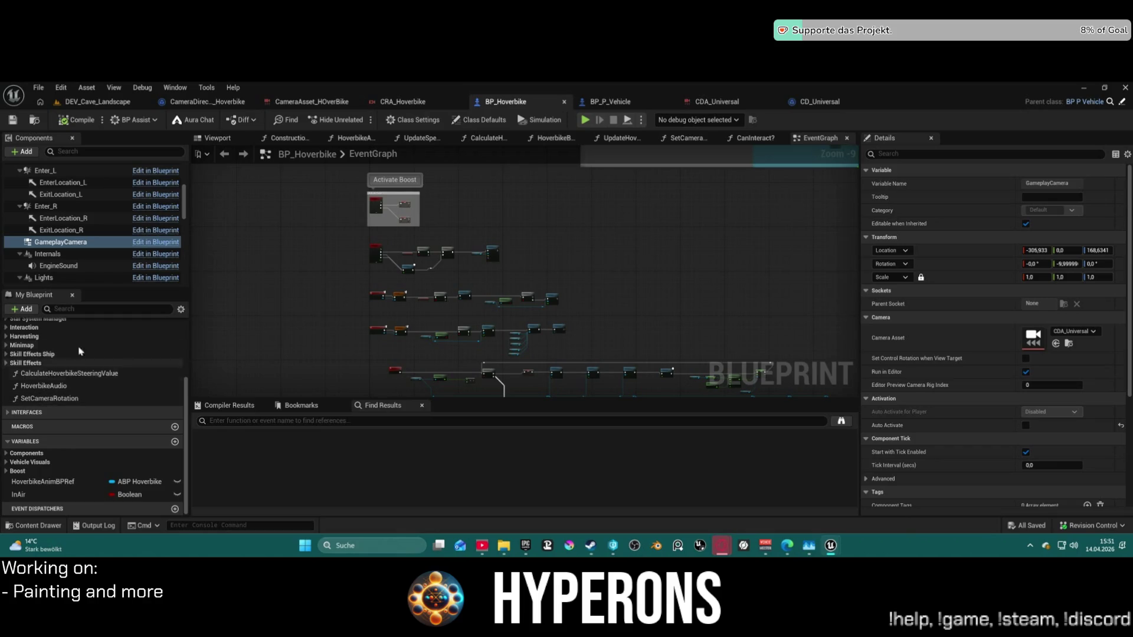
pyautogui.scroll(2, 482, 214)
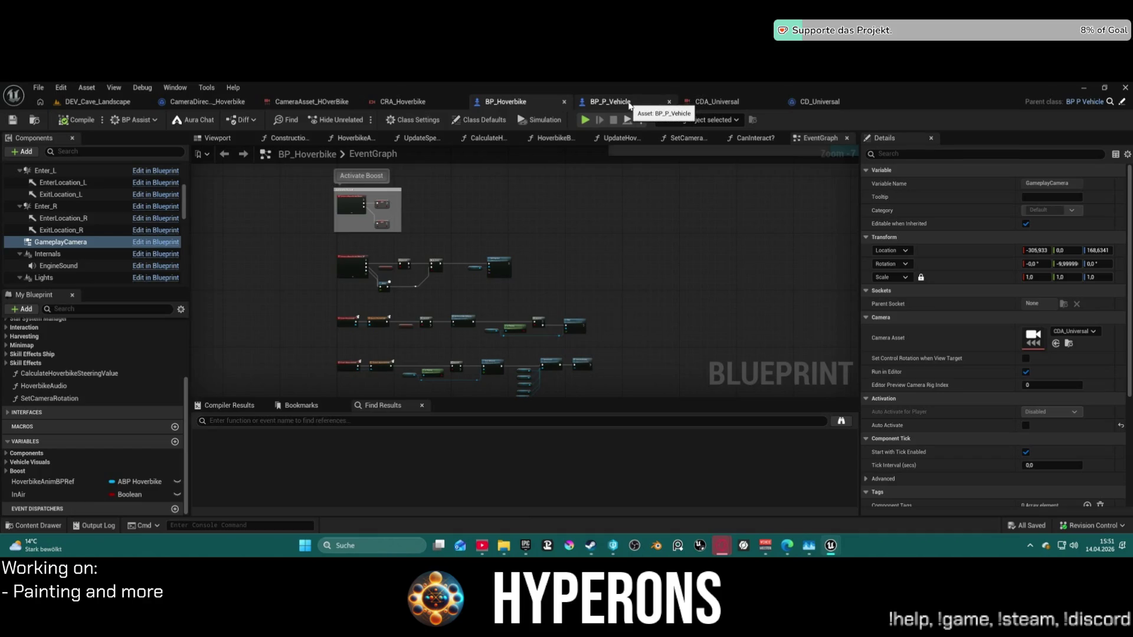
pyautogui.scroll(1, 424, 324)
pyautogui.moveTo(385, 171); pyautogui.dragTo(406, 314)
pyautogui.scroll(5, 524, 277)
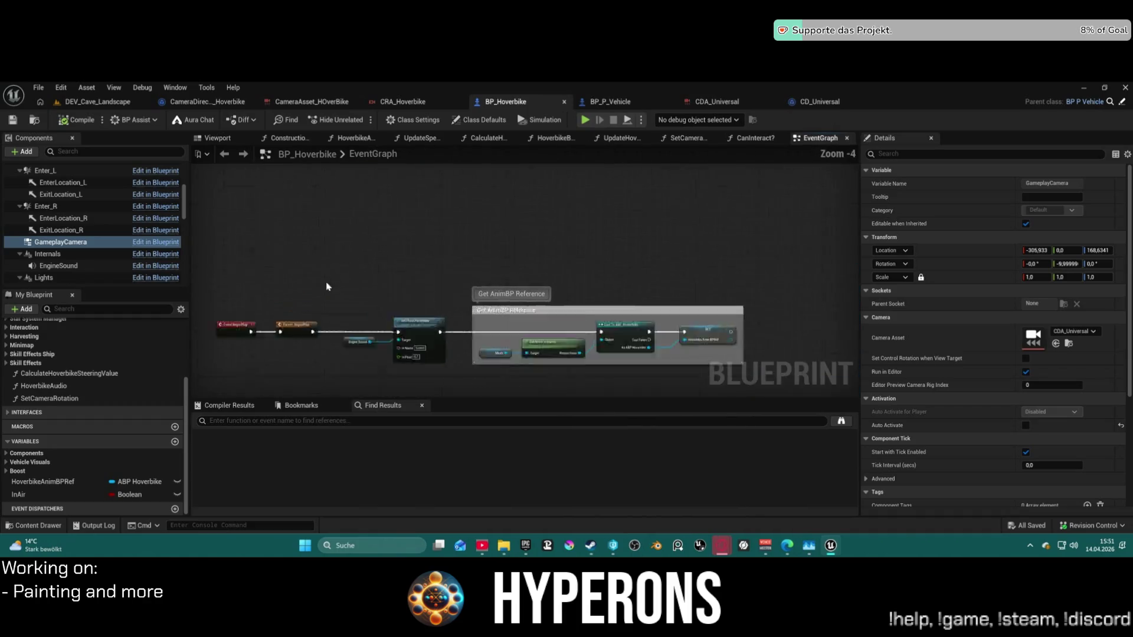
pyautogui.moveTo(328, 258); pyautogui.dragTo(706, 261)
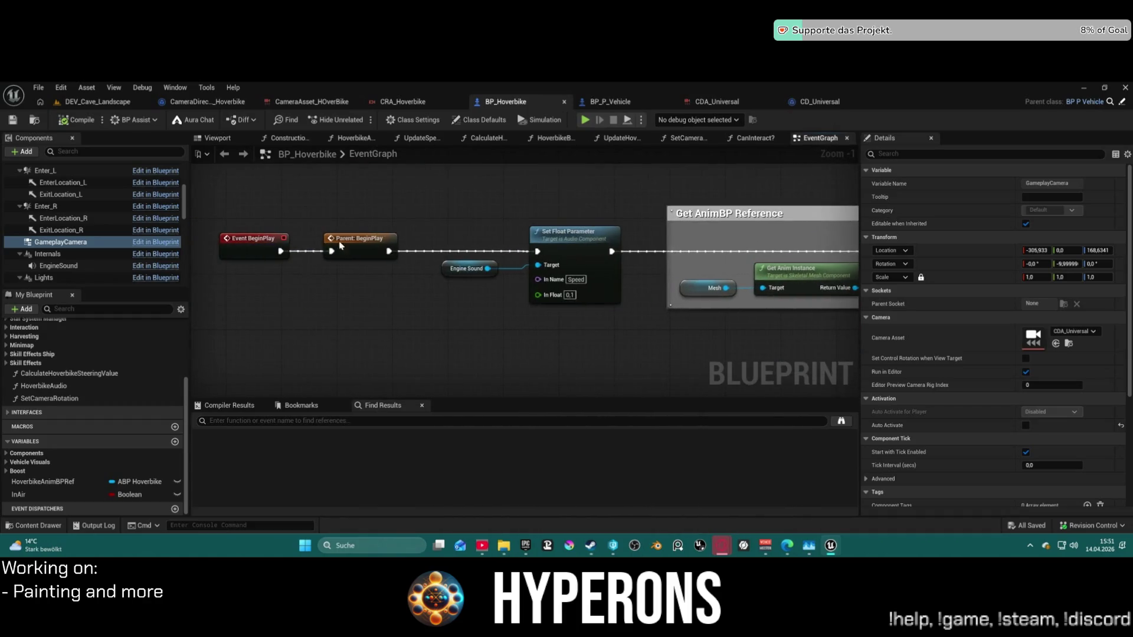
pyautogui.moveTo(387, 252); pyautogui.dragTo(439, 224)
pyautogui.write('set')
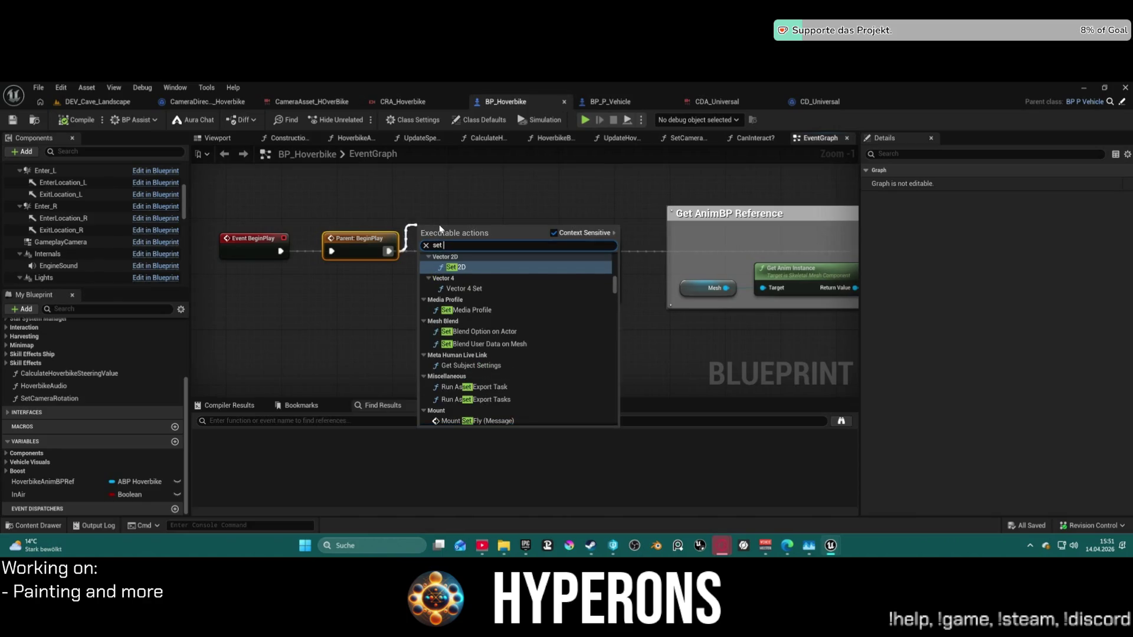
pyautogui.write(' camer')
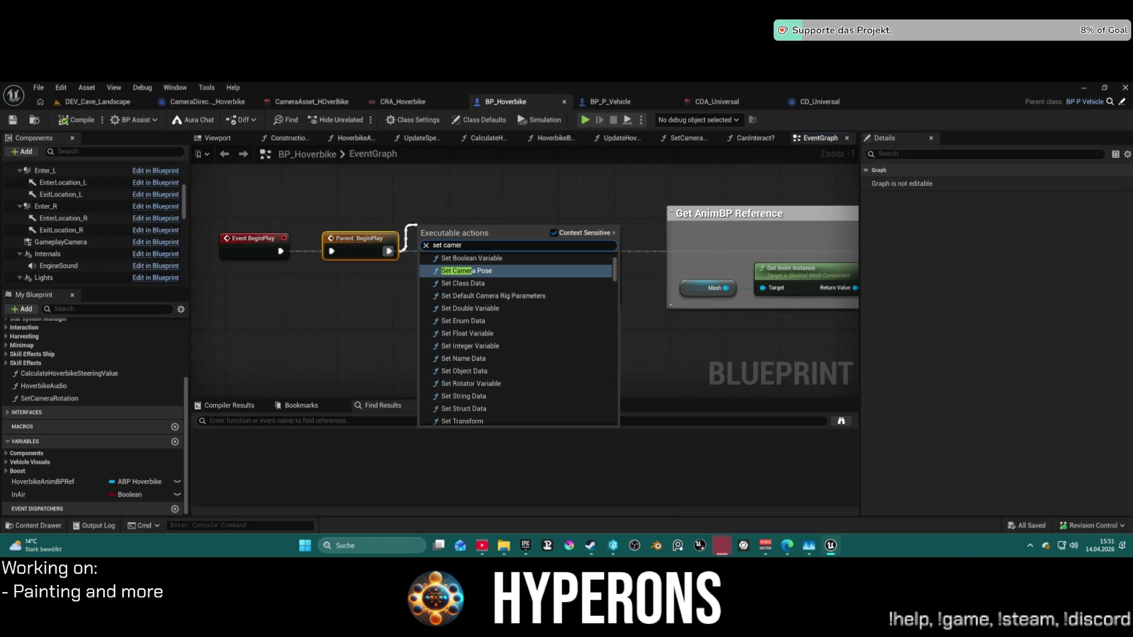
# Review BP_Hoverbike's camera class defaults (style Hoverbike, camera Back) before viewing CRA_Hoverbike's rig.
pyautogui.click(490, 122)
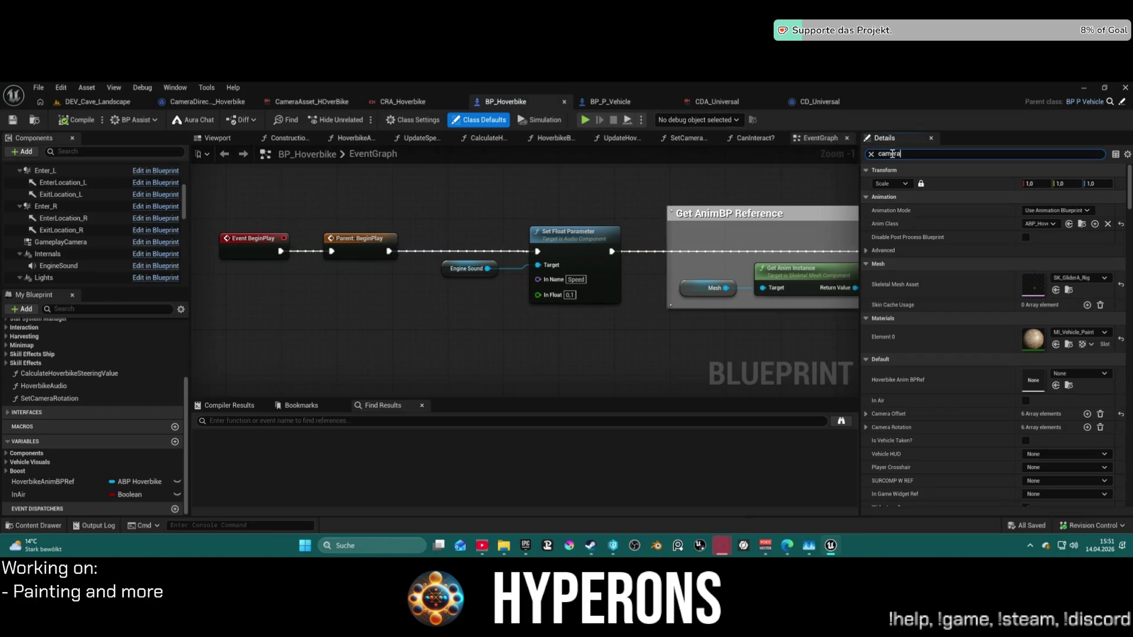
pyautogui.scroll(-5, 1051, 444)
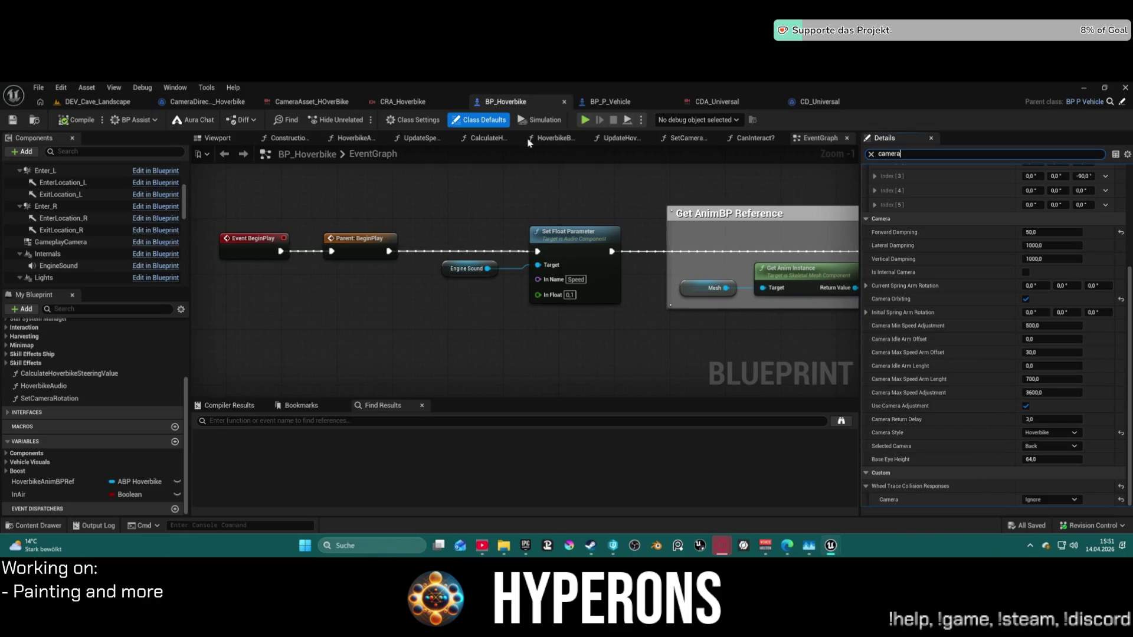
pyautogui.click(422, 104)
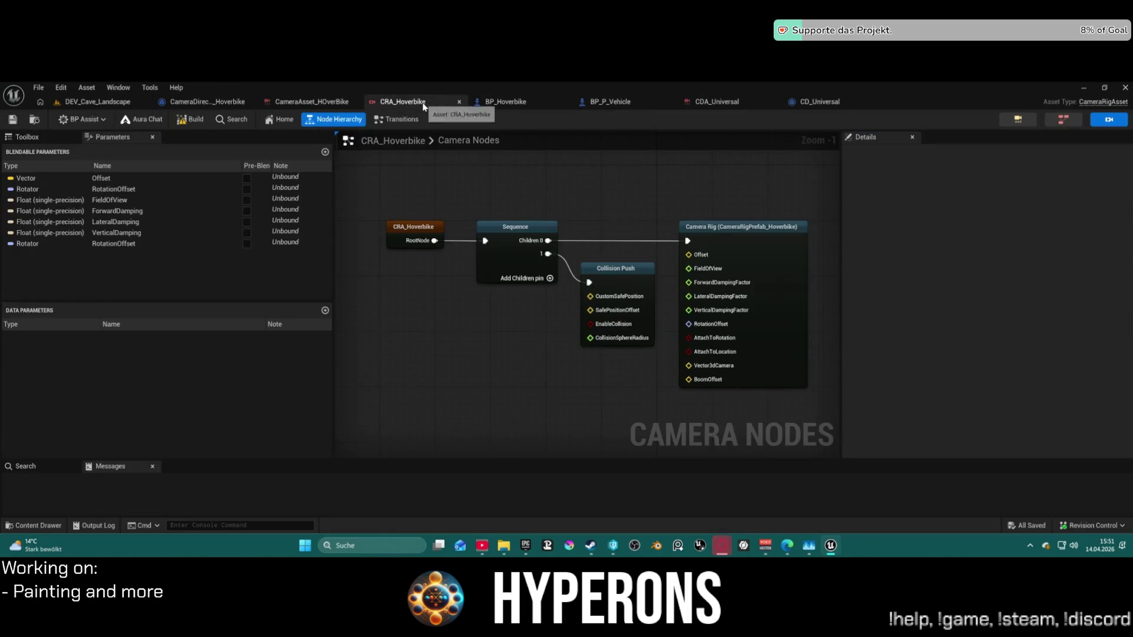
# Uncheck the Debug Camera? default value in CD_Universal and launch a standalone preview.
pyautogui.click(817, 102)
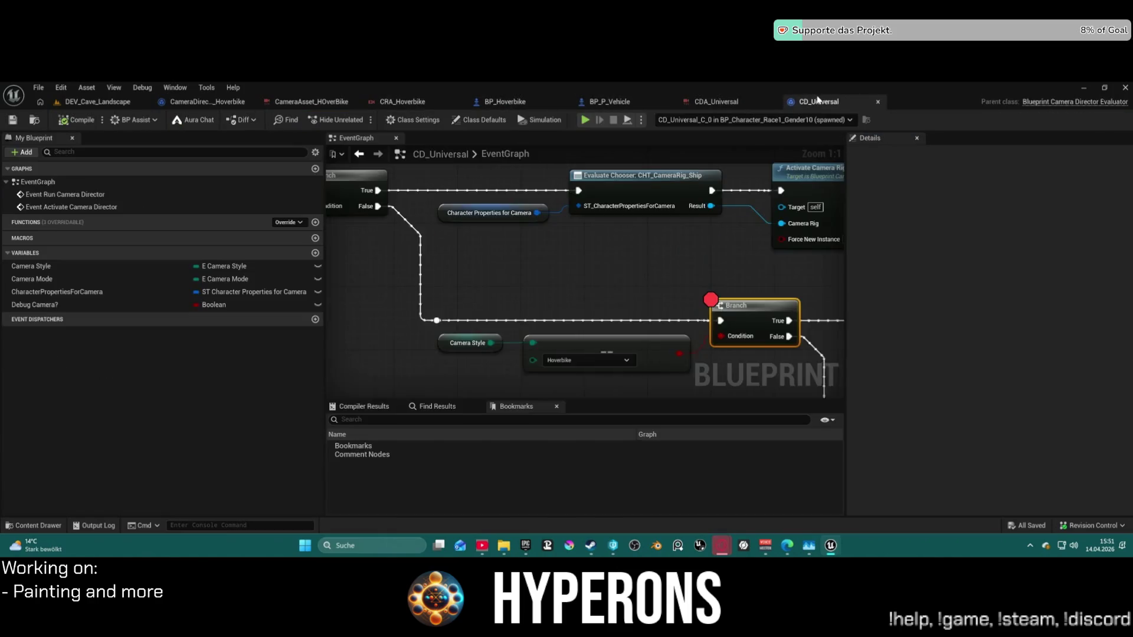
pyautogui.press('Home')
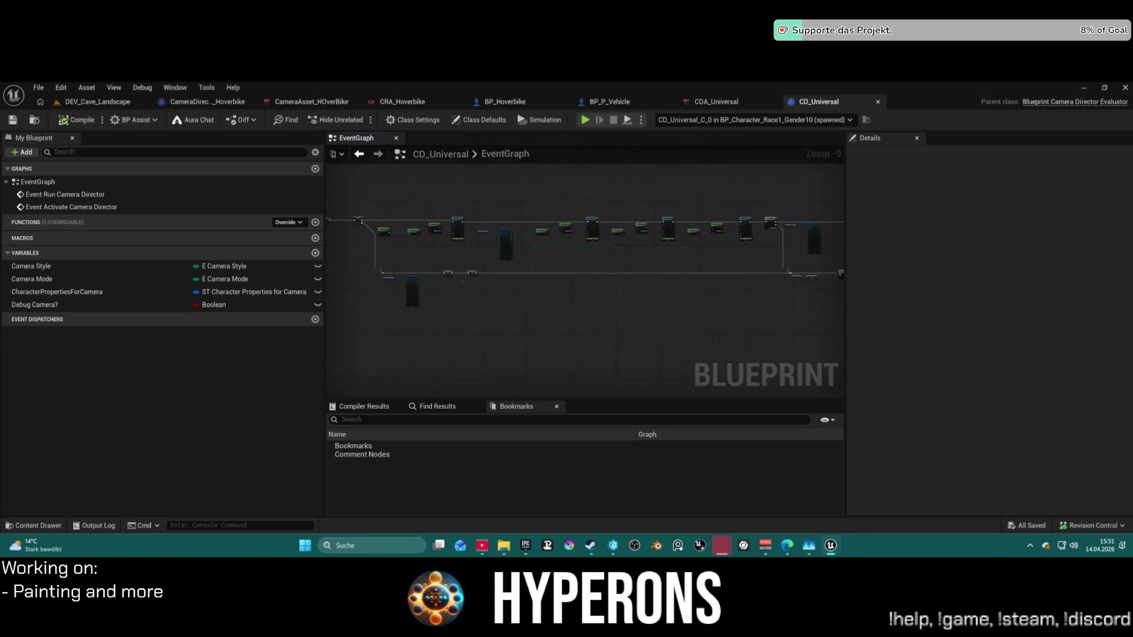
pyautogui.moveTo(843, 296); pyautogui.dragTo(538, 242)
pyautogui.scroll(5, 539, 242)
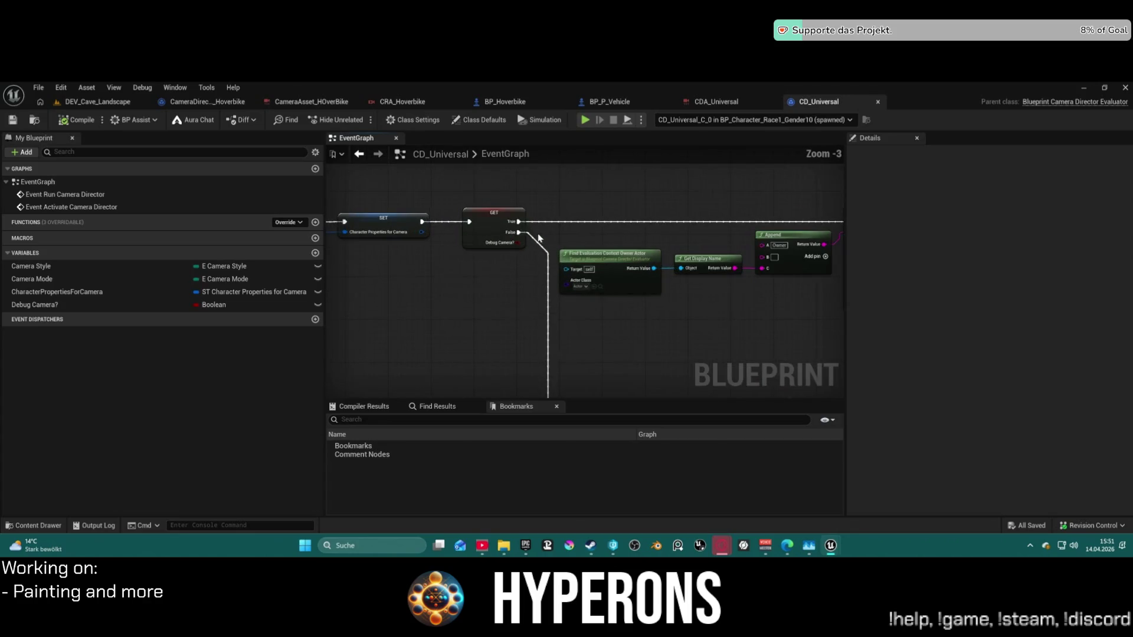
pyautogui.click(502, 227)
pyautogui.scroll(-1, 982, 492)
pyautogui.click(1020, 500)
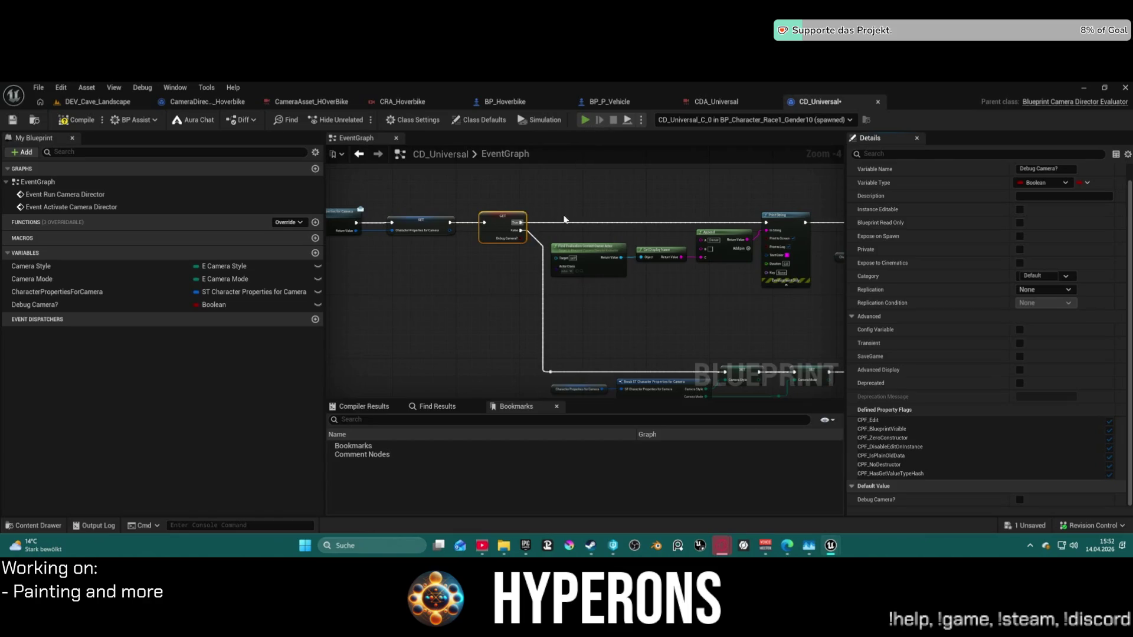
pyautogui.hotkey('alt', 'p')
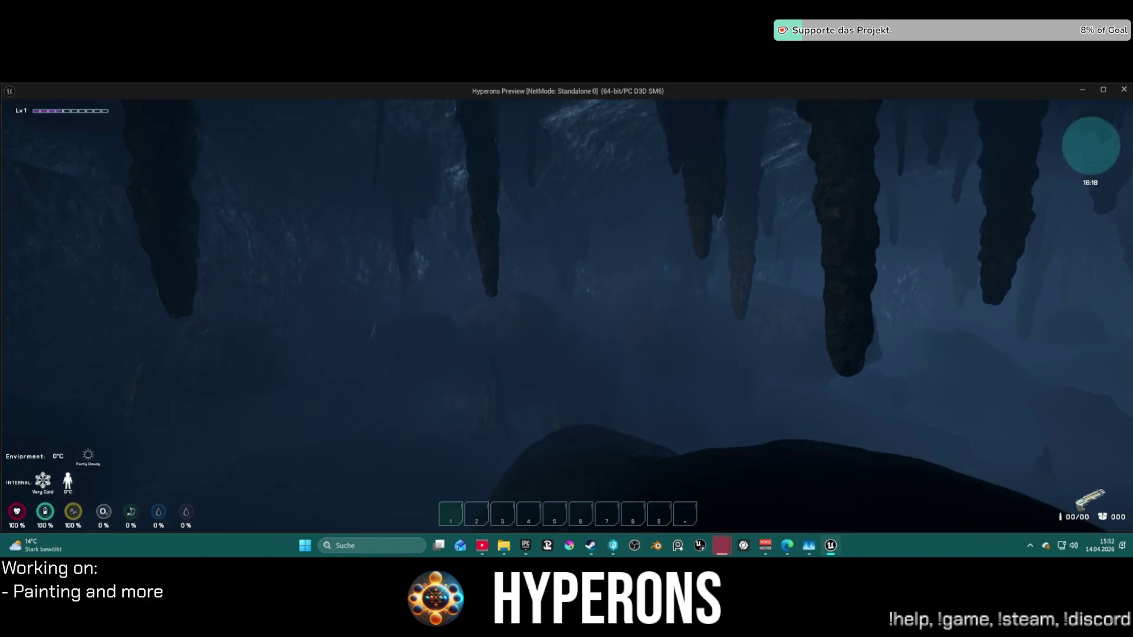
# Walk to the hoverbike, mount it and ride with the camera zoomed out, then return to the editor.
pyautogui.press('w')
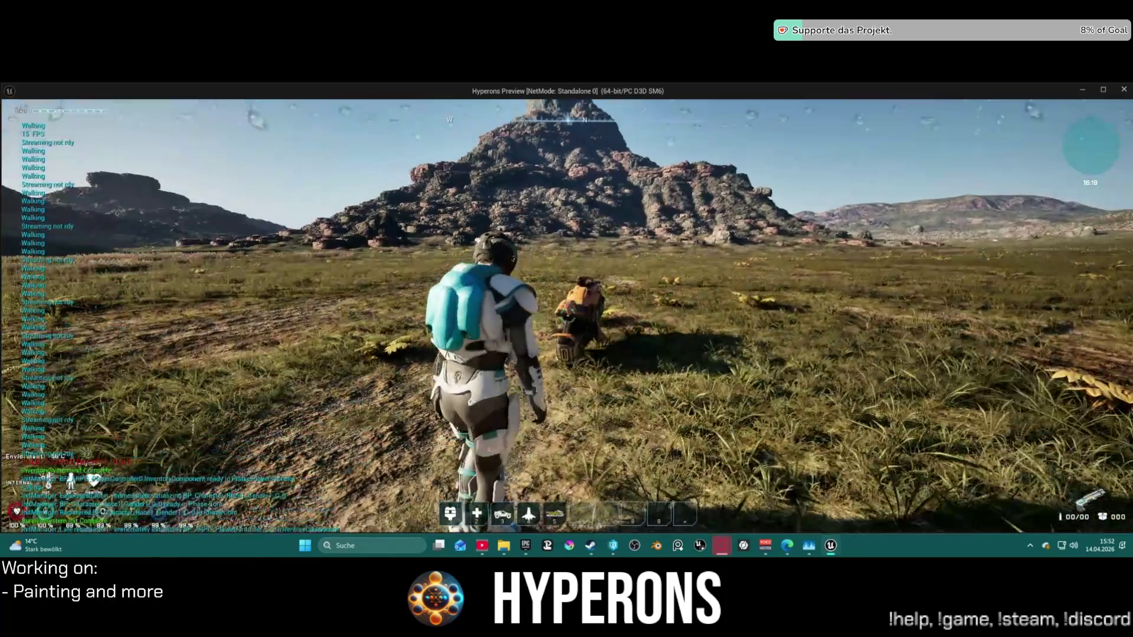
pyautogui.press('w')
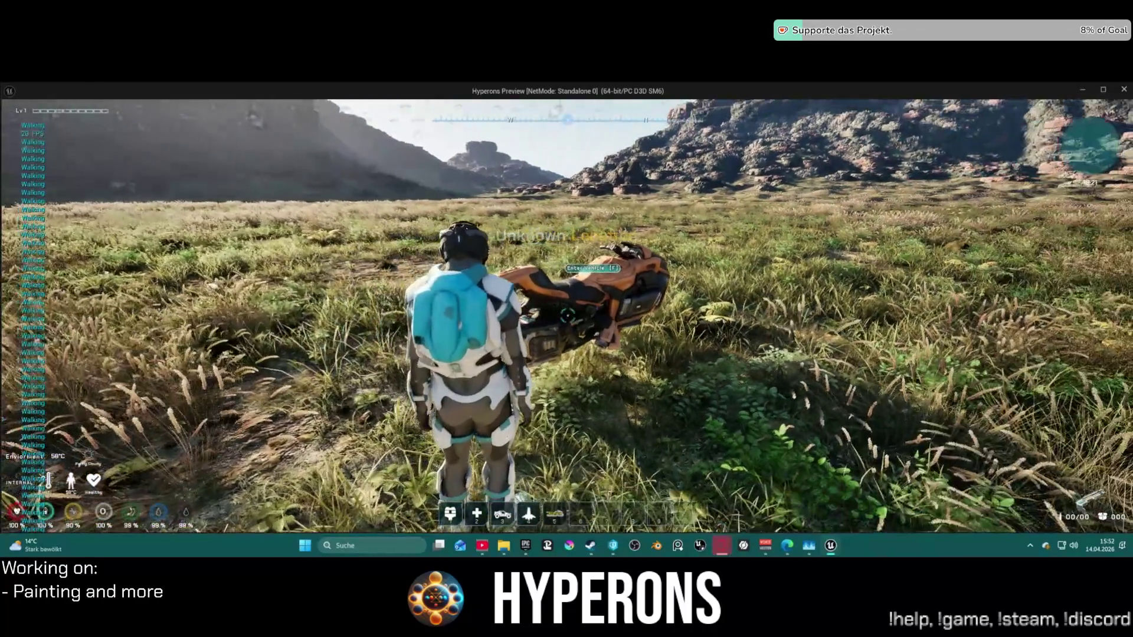
pyautogui.scroll(-10, 567, 318)
pyautogui.press('space')
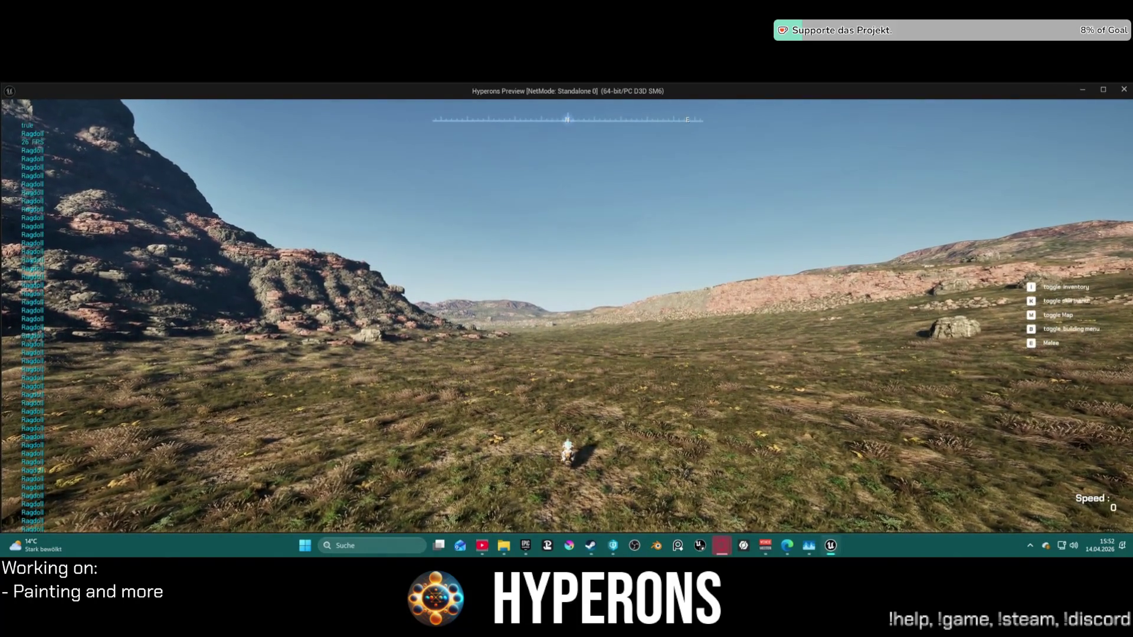
pyautogui.press('super')
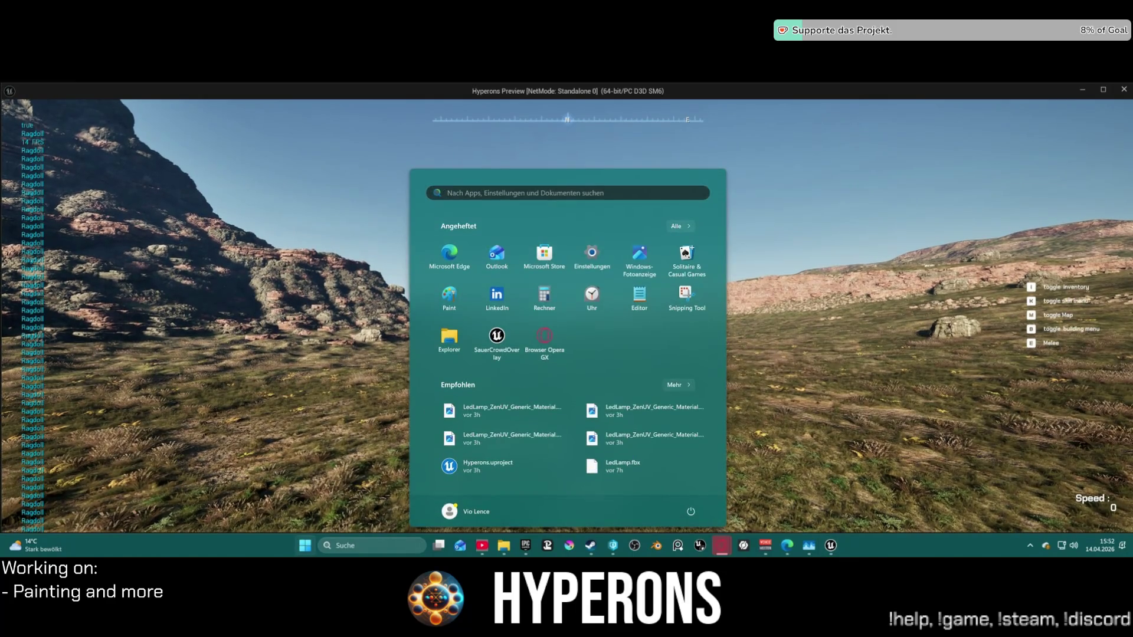
pyautogui.hotkey('alt', 'Tab')
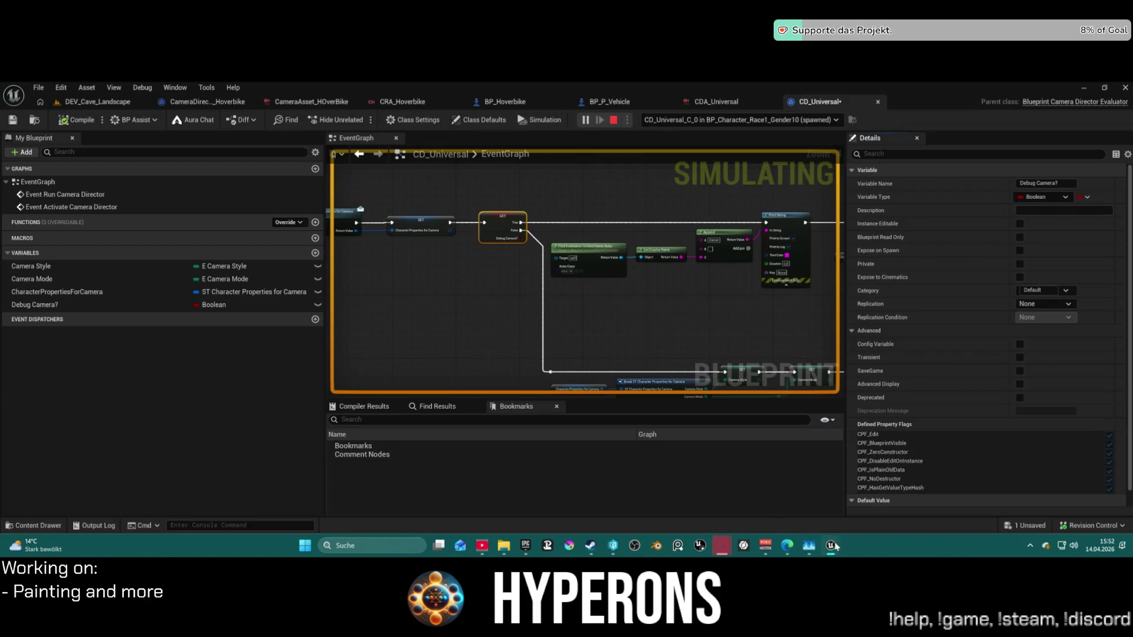
# Drive the hoverbike briefly, stop the play session, and show CD_Universal's class defaults.
pyautogui.moveTo(834, 546)
pyautogui.click(1045, 489)
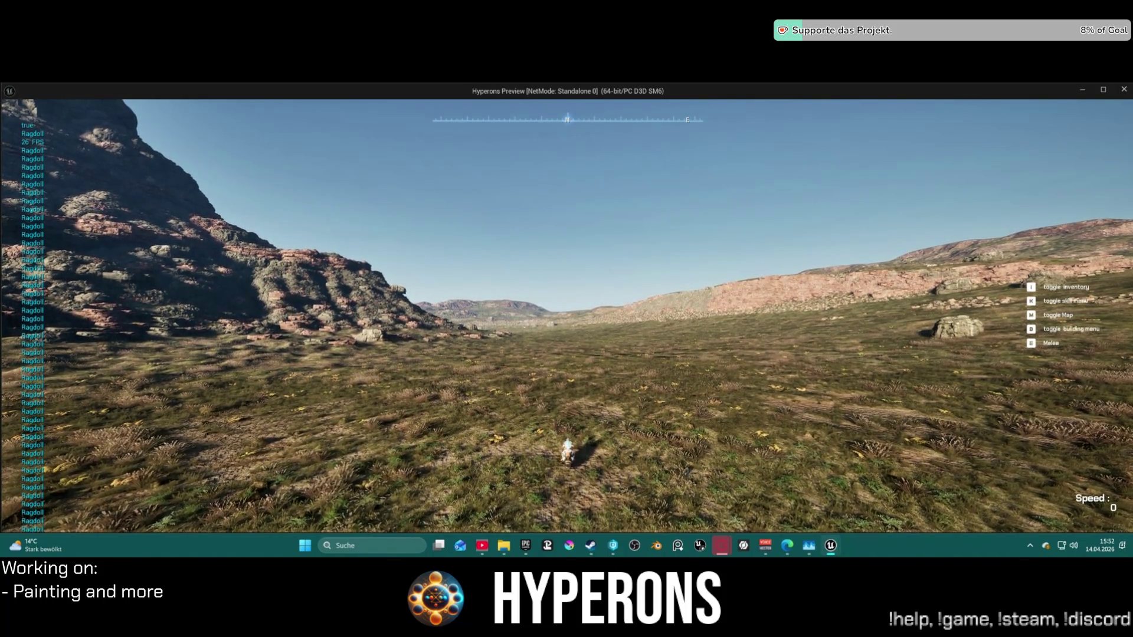
pyautogui.press('w')
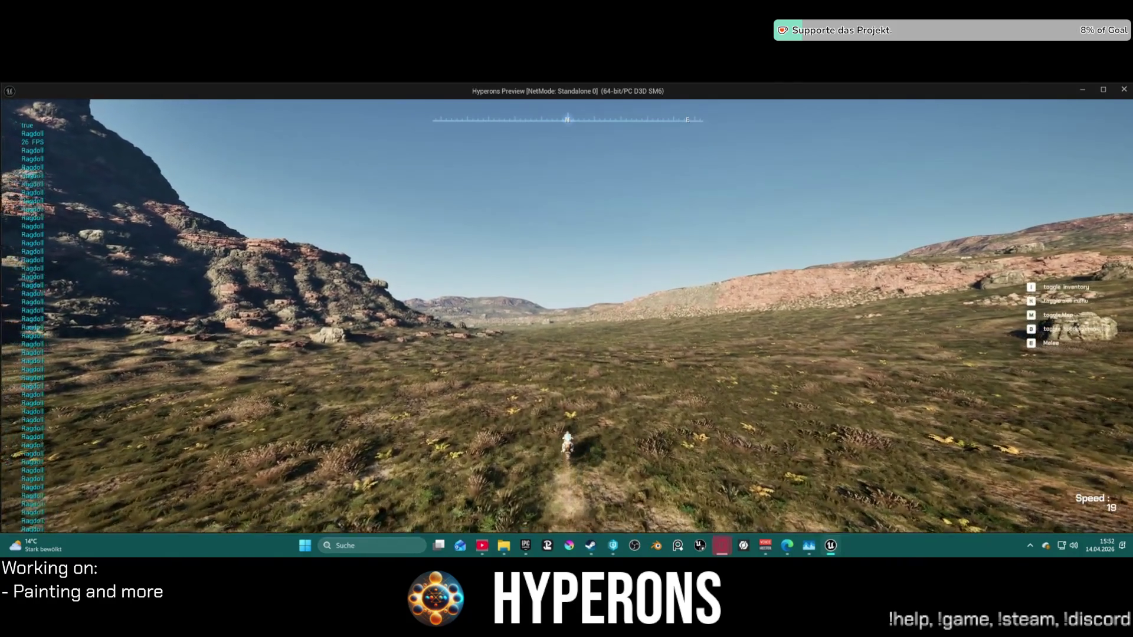
pyautogui.hotkey('alt', 'Tab')
pyautogui.press('Escape')
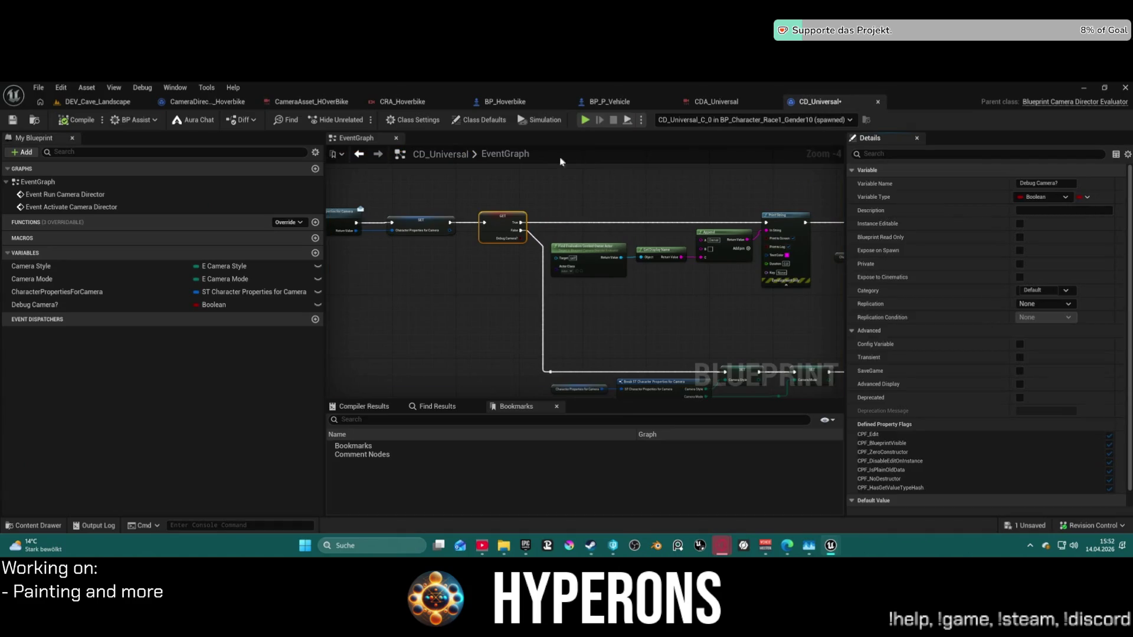
pyautogui.click(480, 120)
# Try Hoverbike as default Camera Style, undo it, then set Camera Style to Medium with Camera Mode FreeCam.
pyautogui.click(1054, 185)
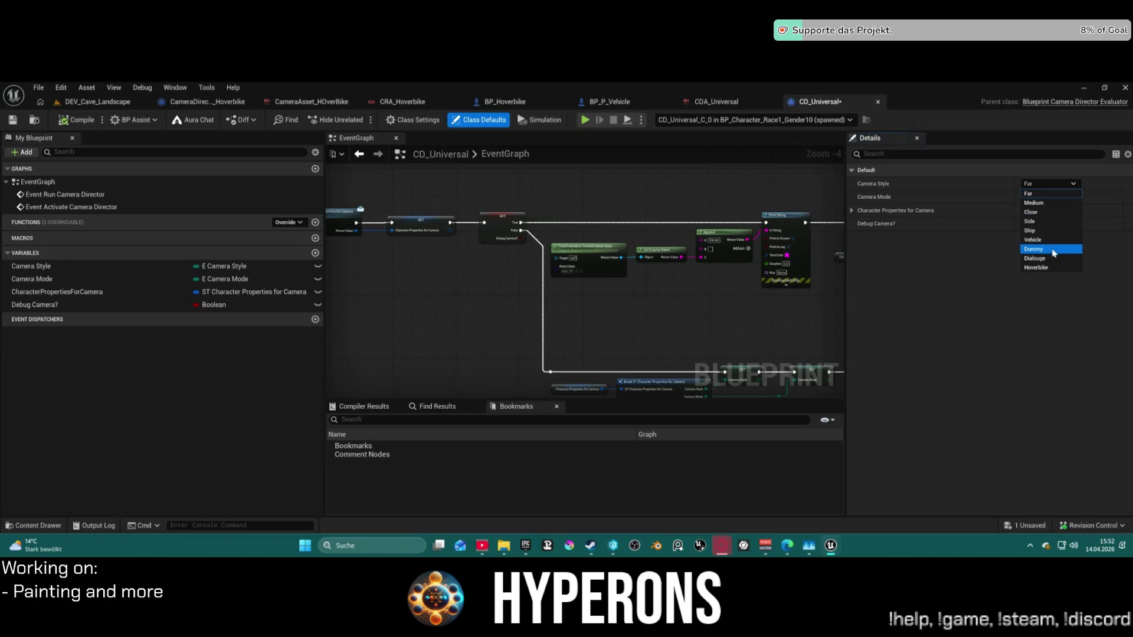
pyautogui.click(1054, 268)
pyautogui.click(1055, 199)
pyautogui.click(1055, 201)
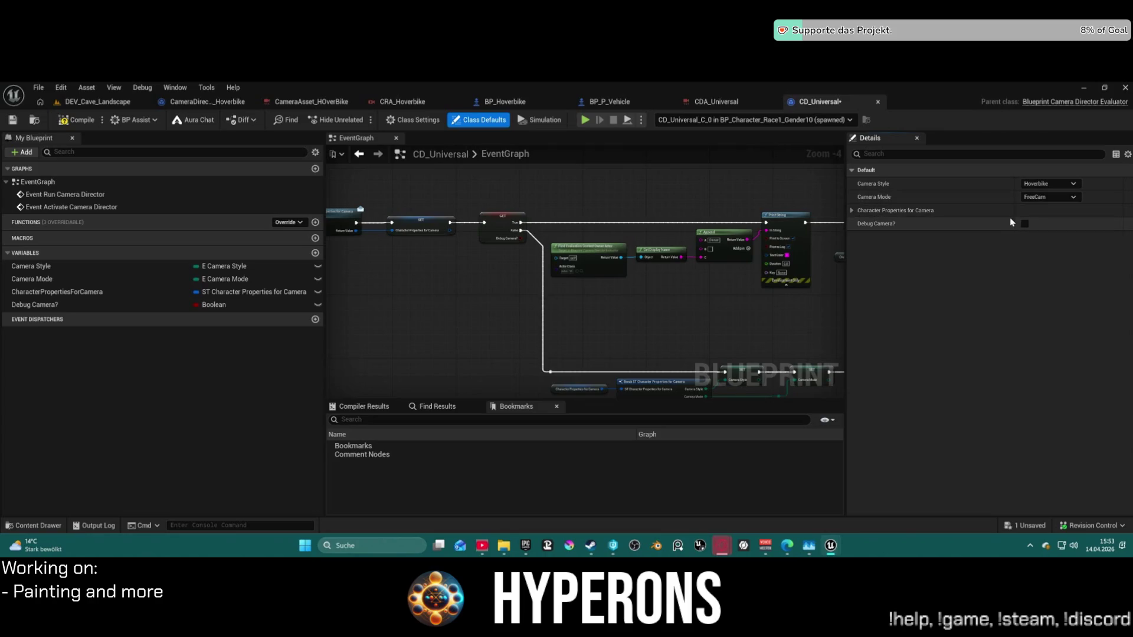
pyautogui.hotkey('ctrl', 'z')
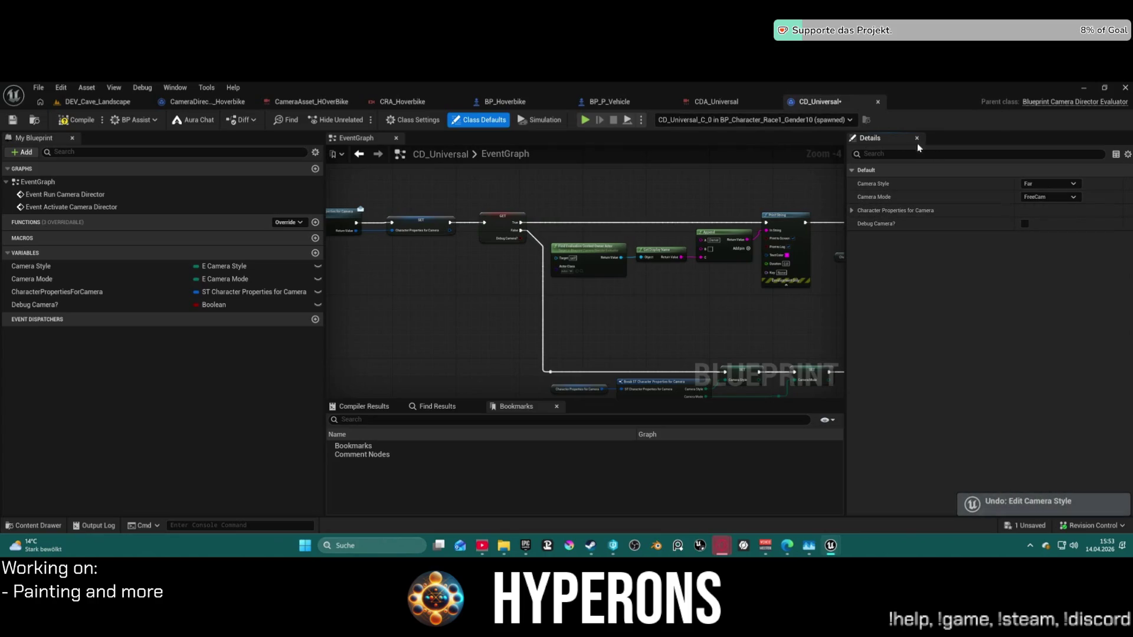
pyautogui.click(1049, 186)
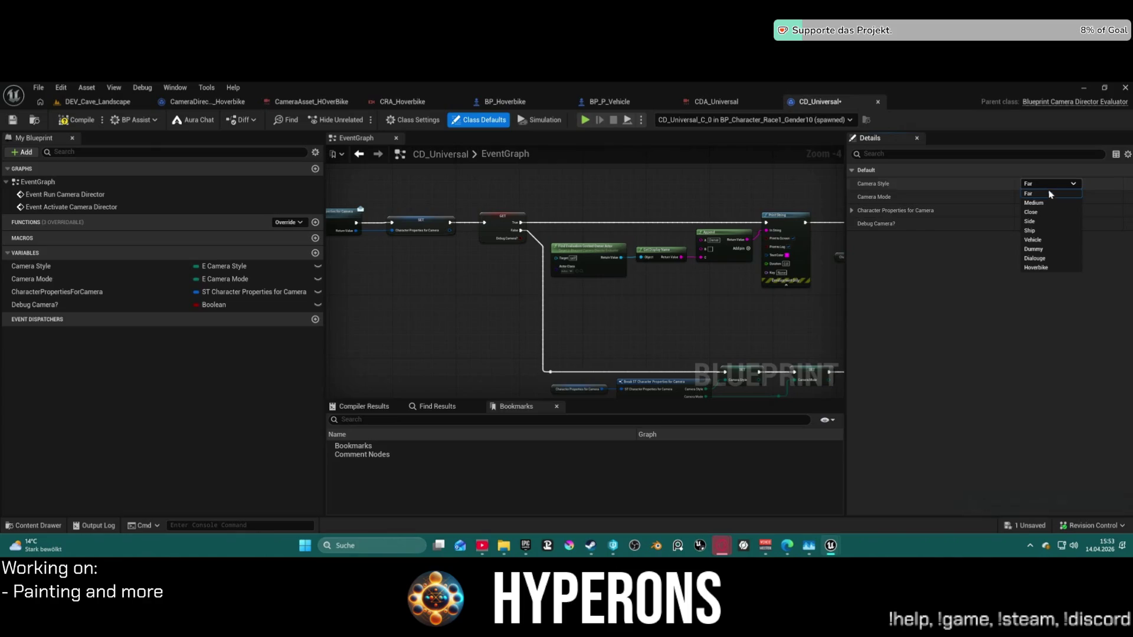
pyautogui.click(1034, 203)
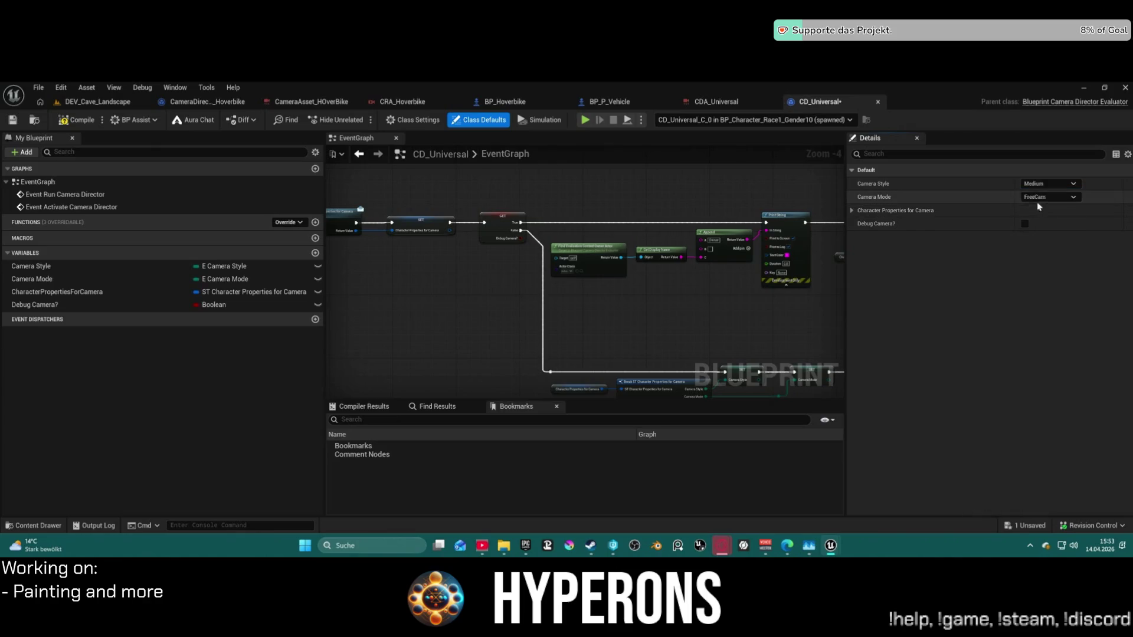
# Check BP_Hoverbike's defaults, leaving Selected Camera at Back, and expand its interfaces list.
pyautogui.click(631, 108)
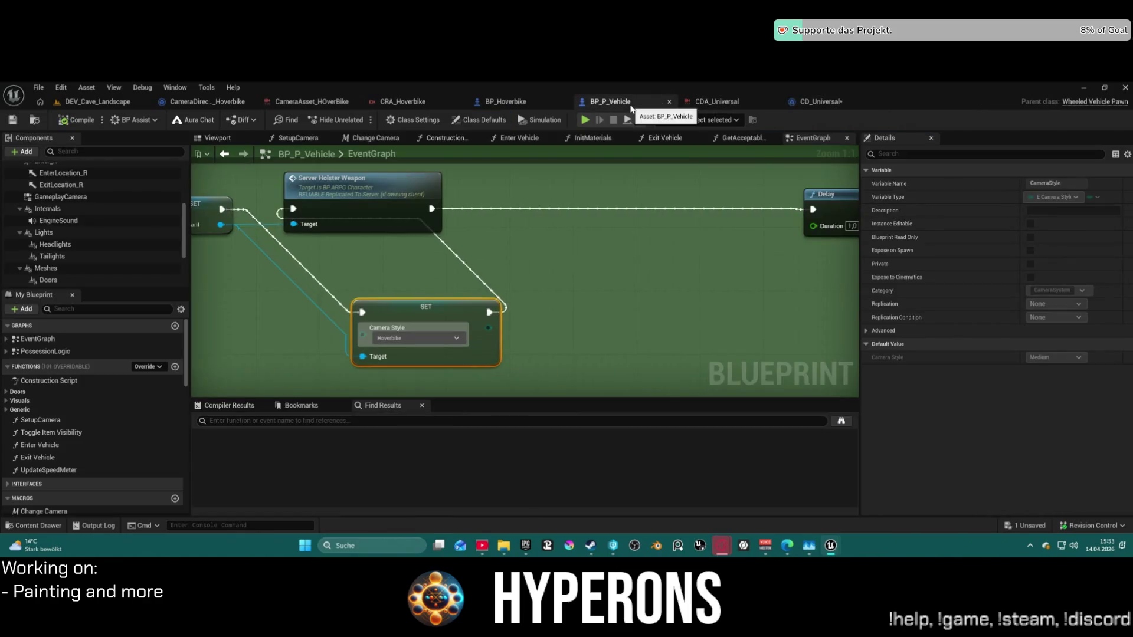
pyautogui.click(501, 103)
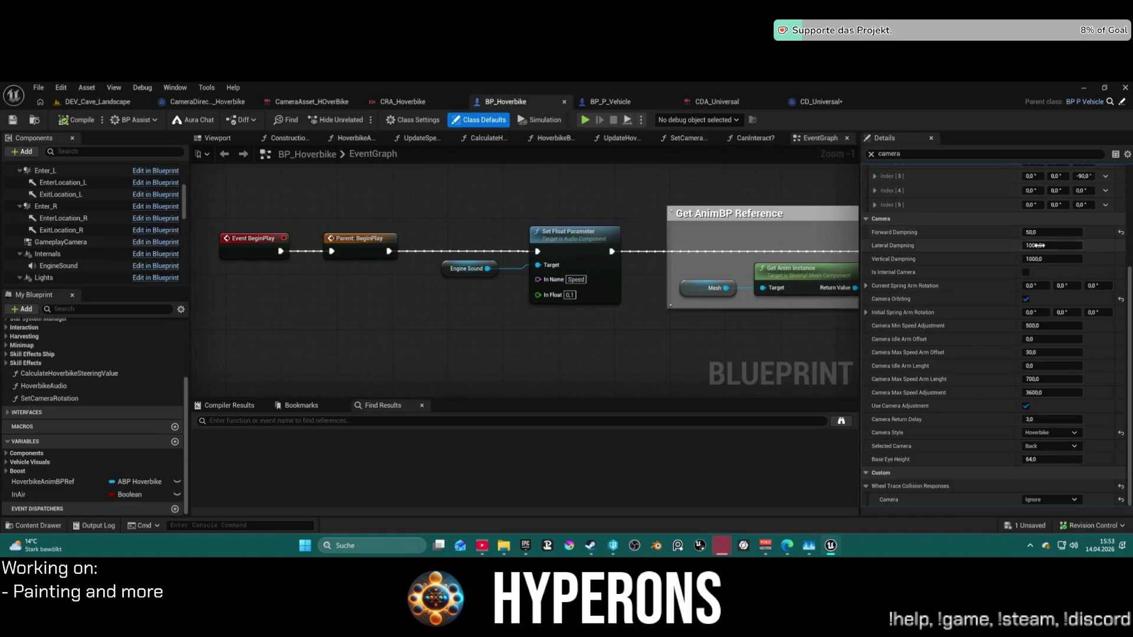
pyautogui.click(1066, 448)
pyautogui.click(1066, 453)
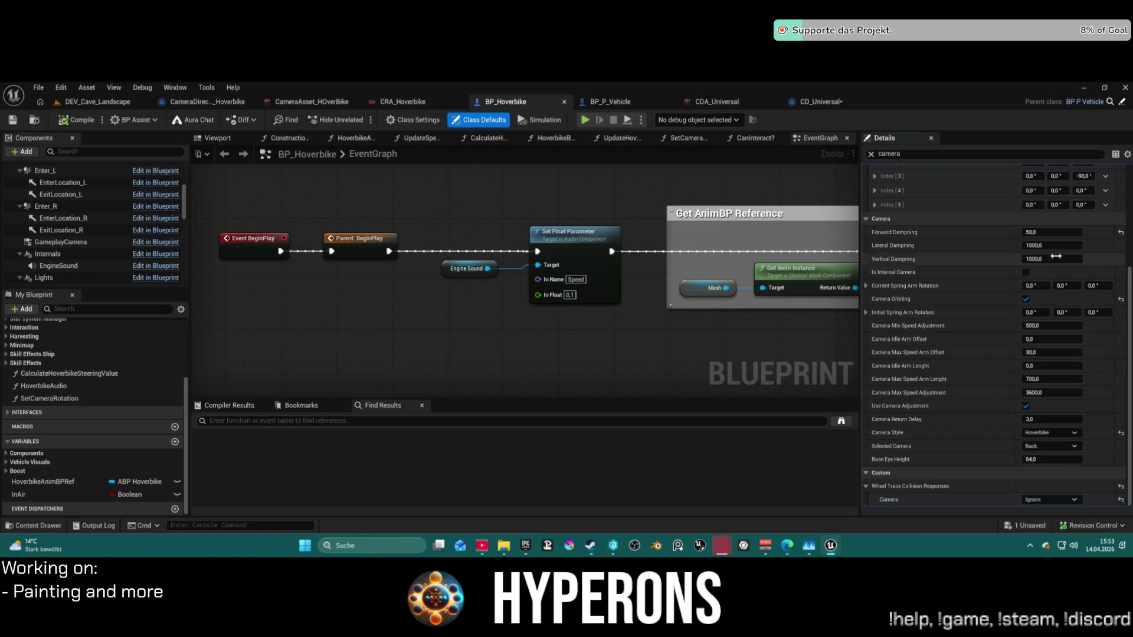
pyautogui.scroll(3, 1062, 324)
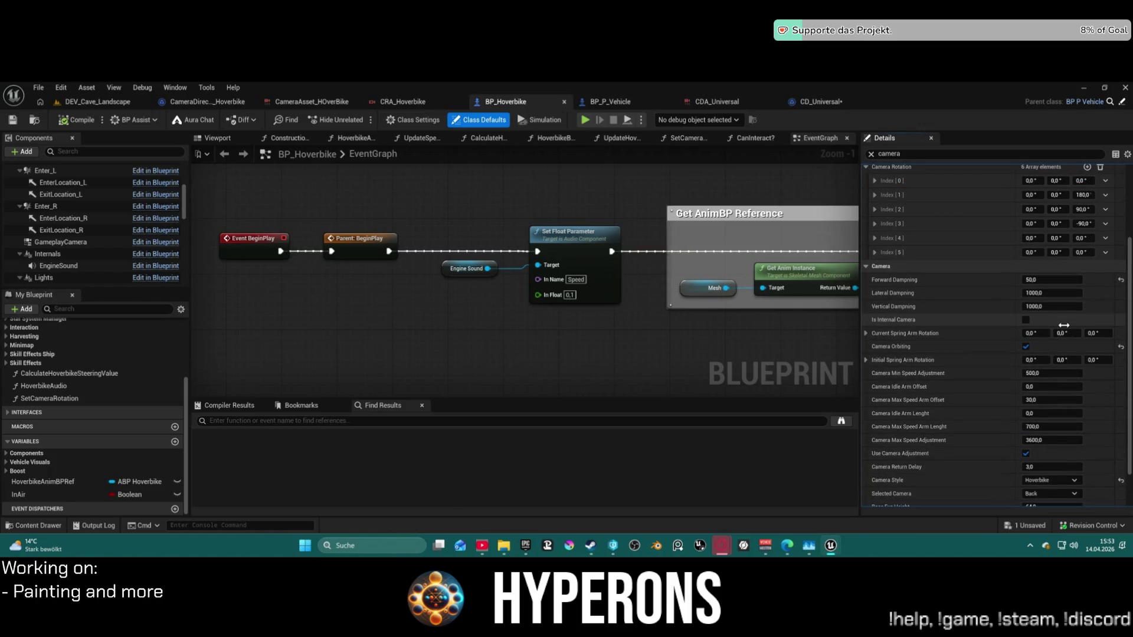
pyautogui.scroll(3, 1064, 324)
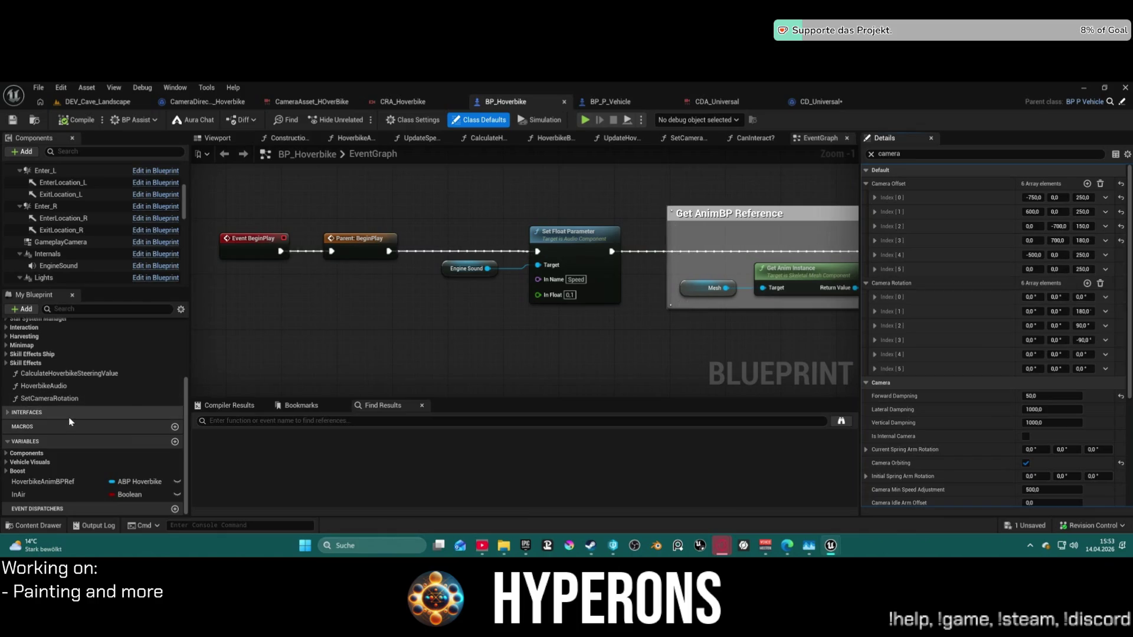
pyautogui.scroll(3, 36, 380)
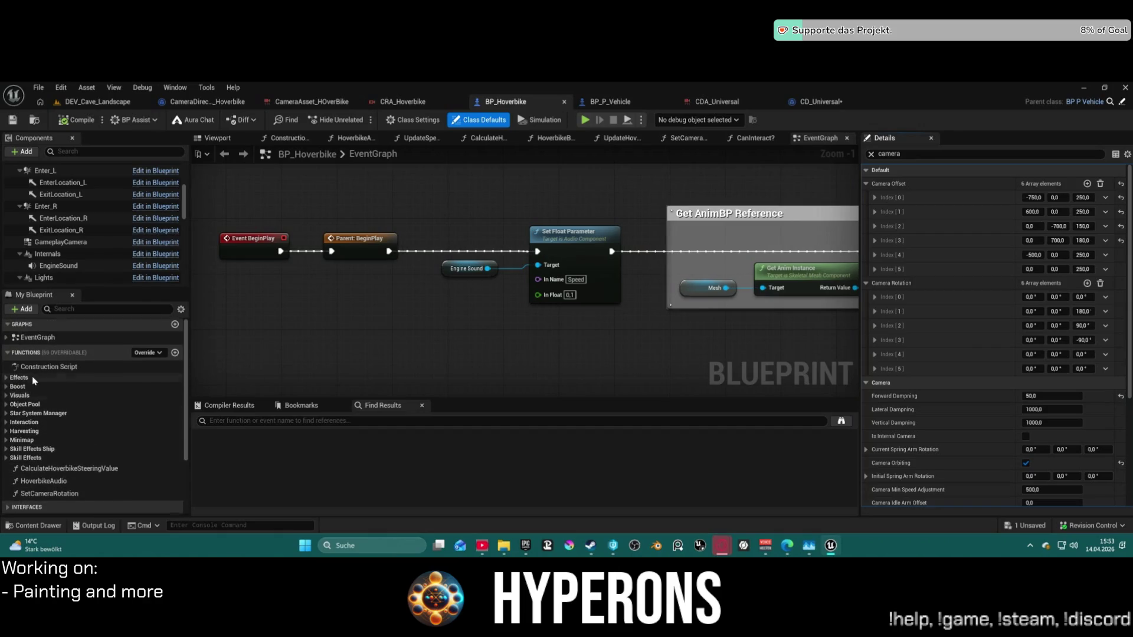
pyautogui.scroll(-3, 36, 384)
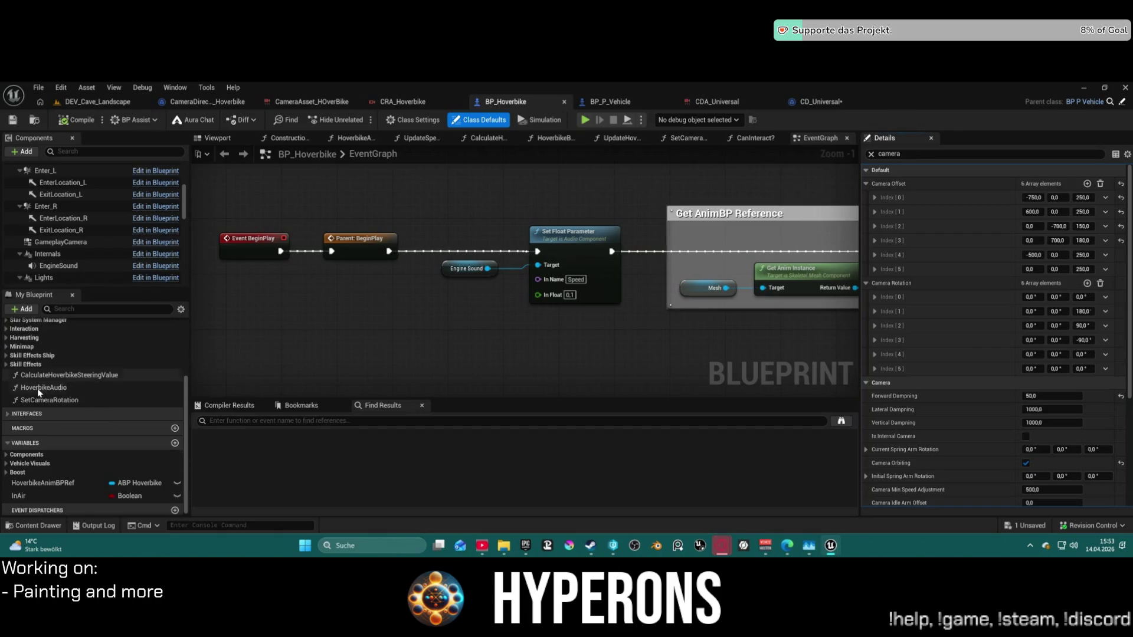
pyautogui.click(8, 414)
pyautogui.scroll(-2, 3, 443)
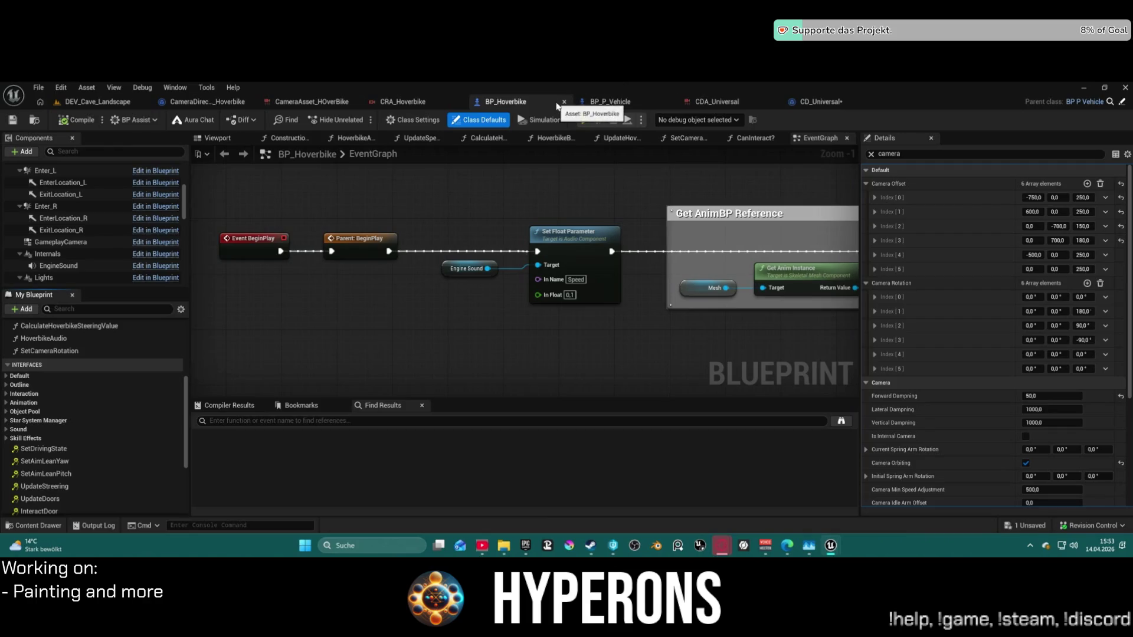
# In BP_P_Vehicle, wire SET Occupant straight into Server Holster Weapon and delete SET Camera Style.
pyautogui.click(612, 103)
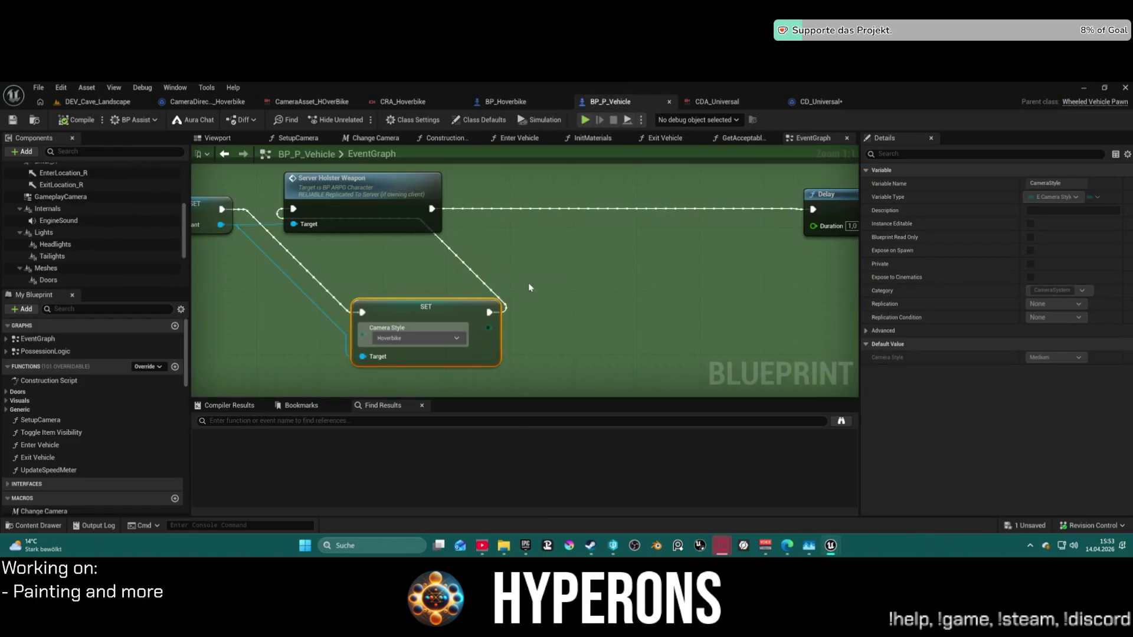
pyautogui.moveTo(313, 219); pyautogui.dragTo(386, 219)
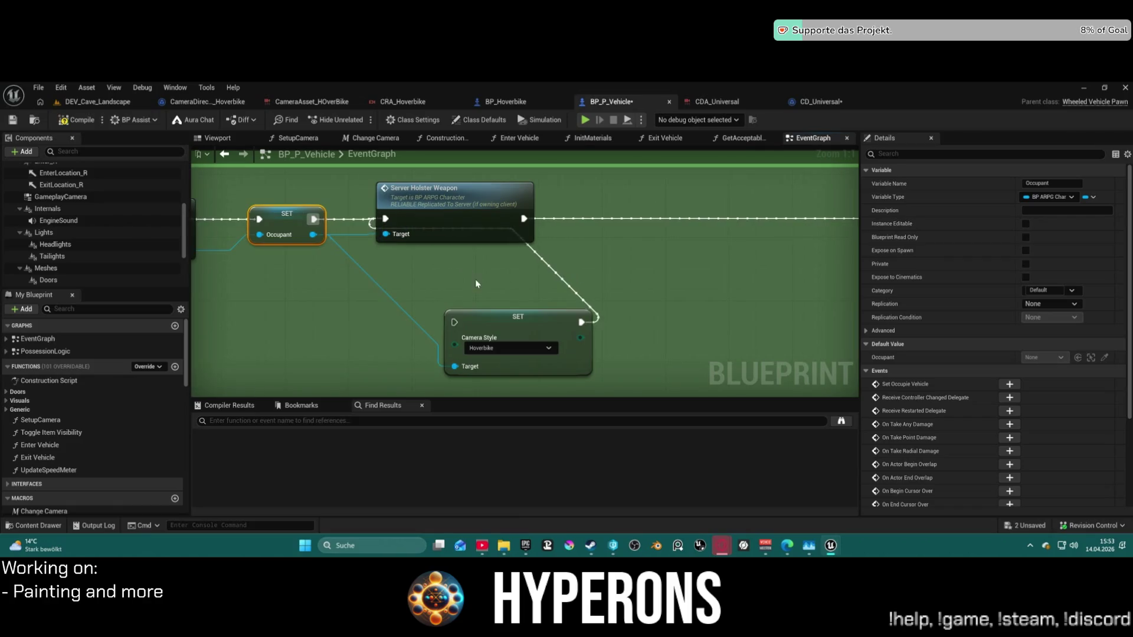
pyautogui.press('Delete')
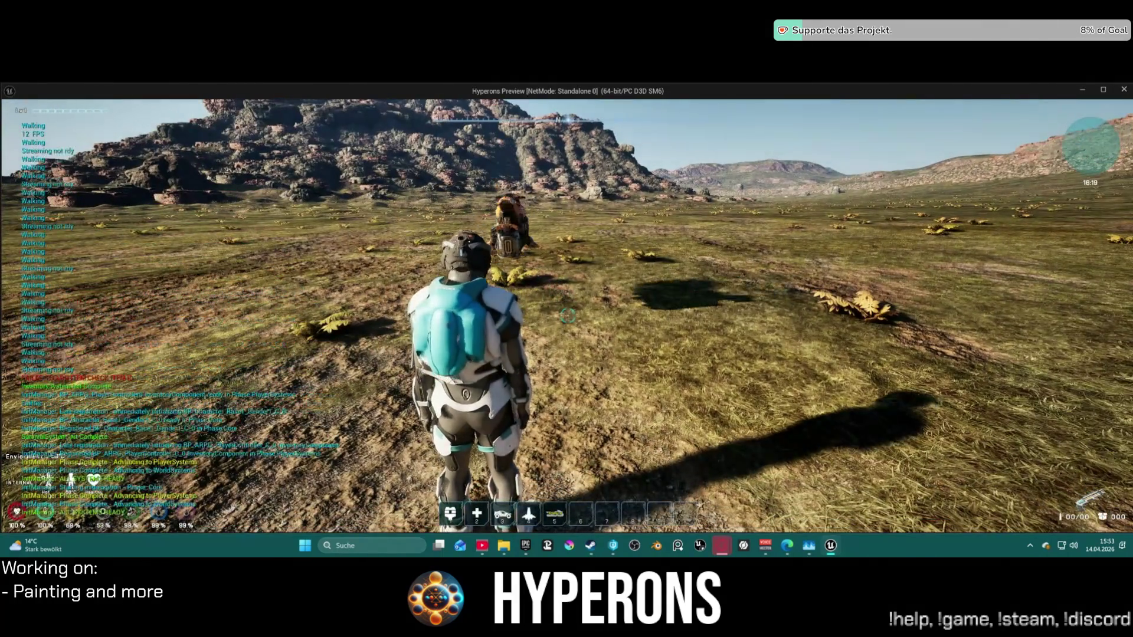
# Walk to the hover bike, mount it with F, drive forward, then return to the editor.
pyautogui.press('w')
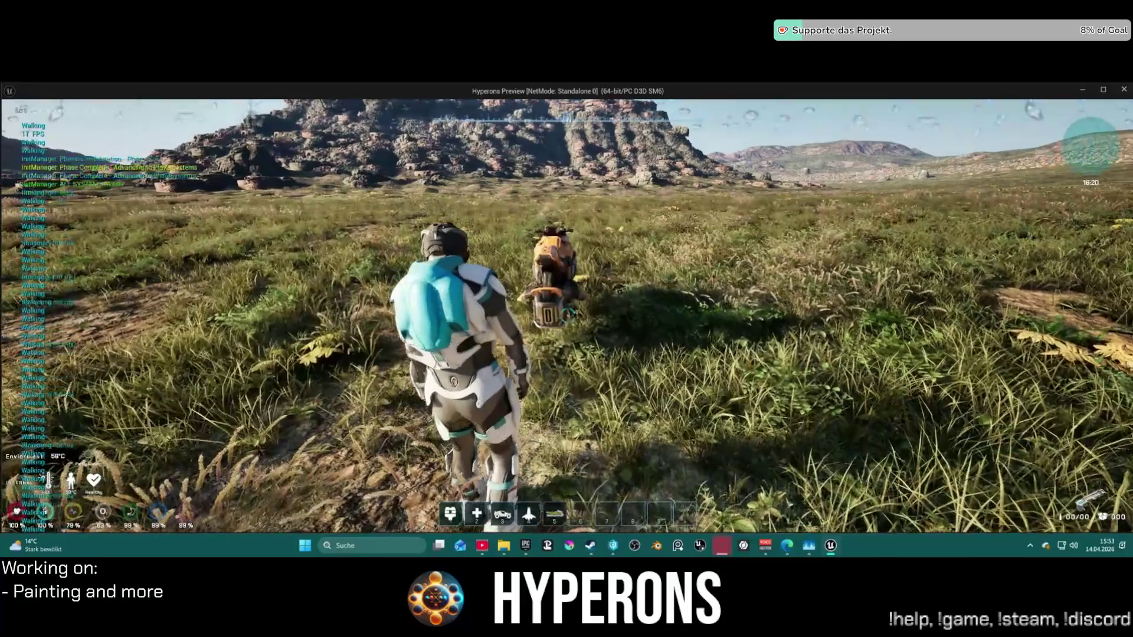
pyautogui.press('w')
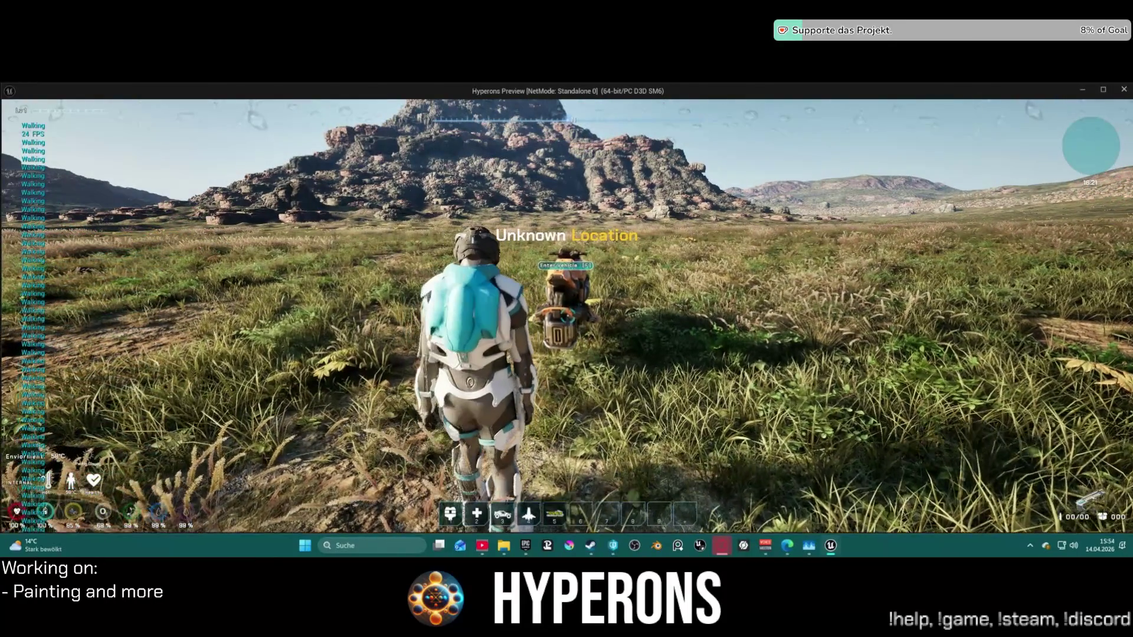
pyautogui.press('w')
pyautogui.press('space')
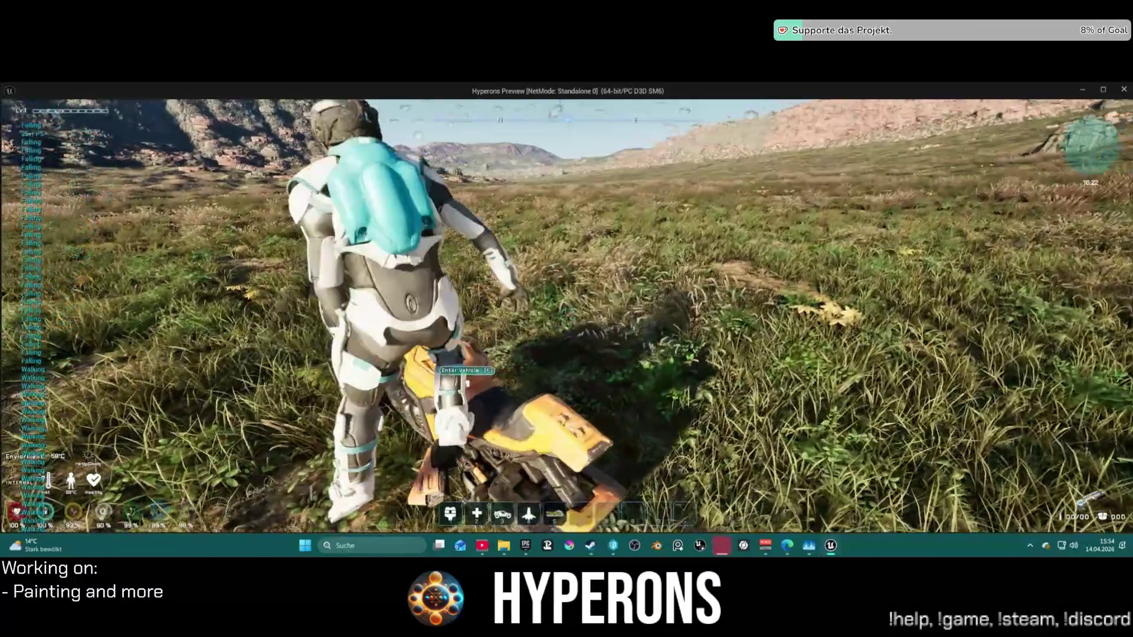
pyautogui.press('f')
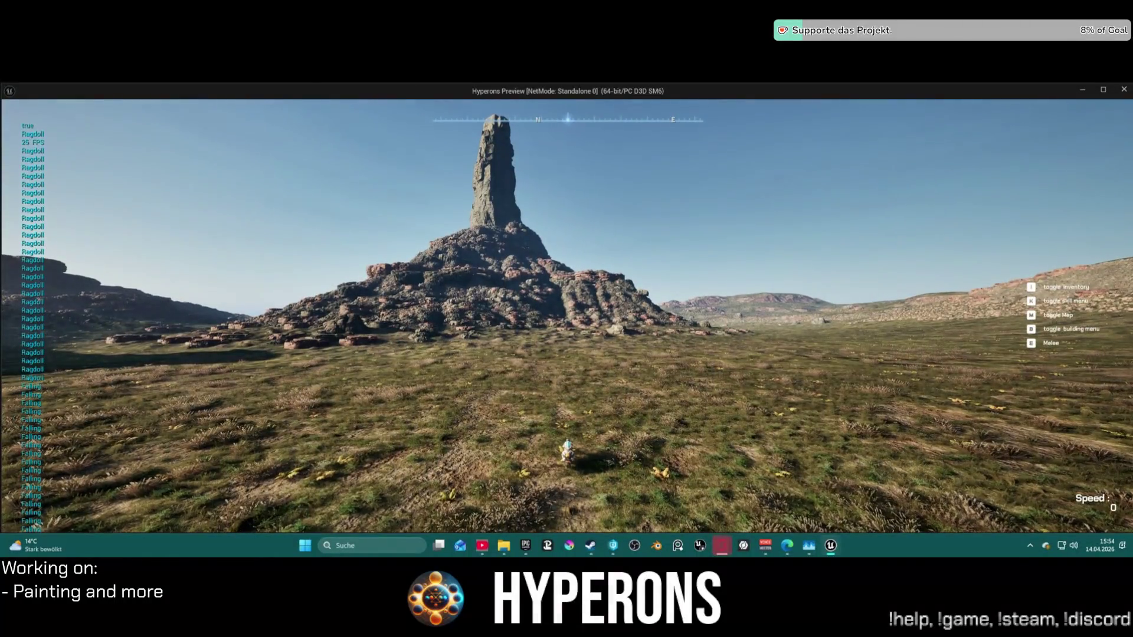
pyautogui.press('w')
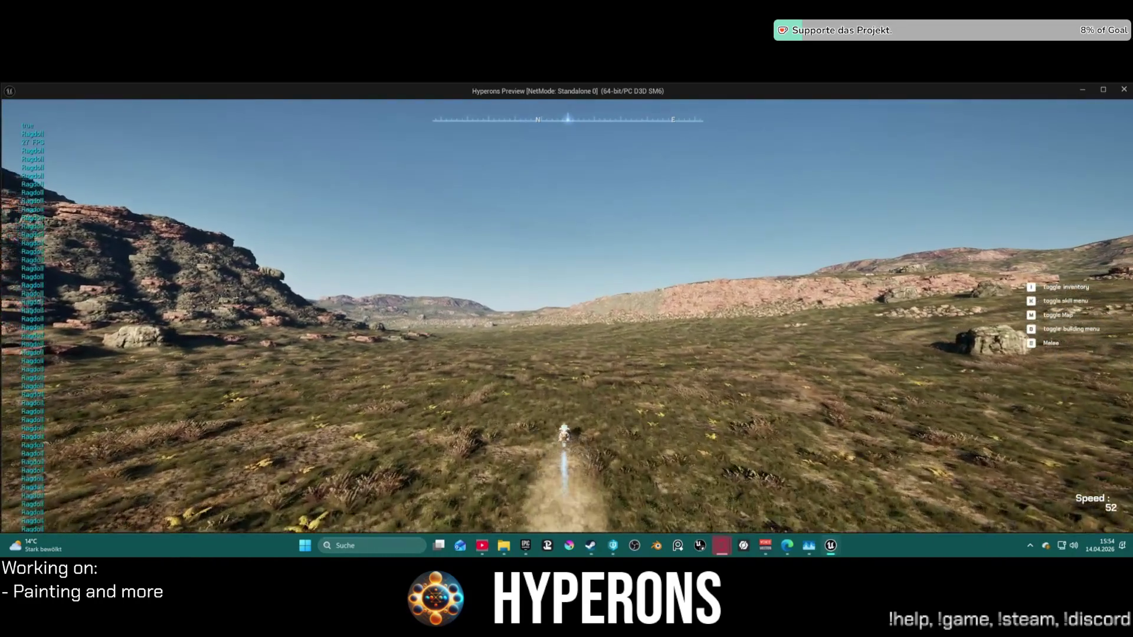
pyautogui.hotkey('alt', 'Tab')
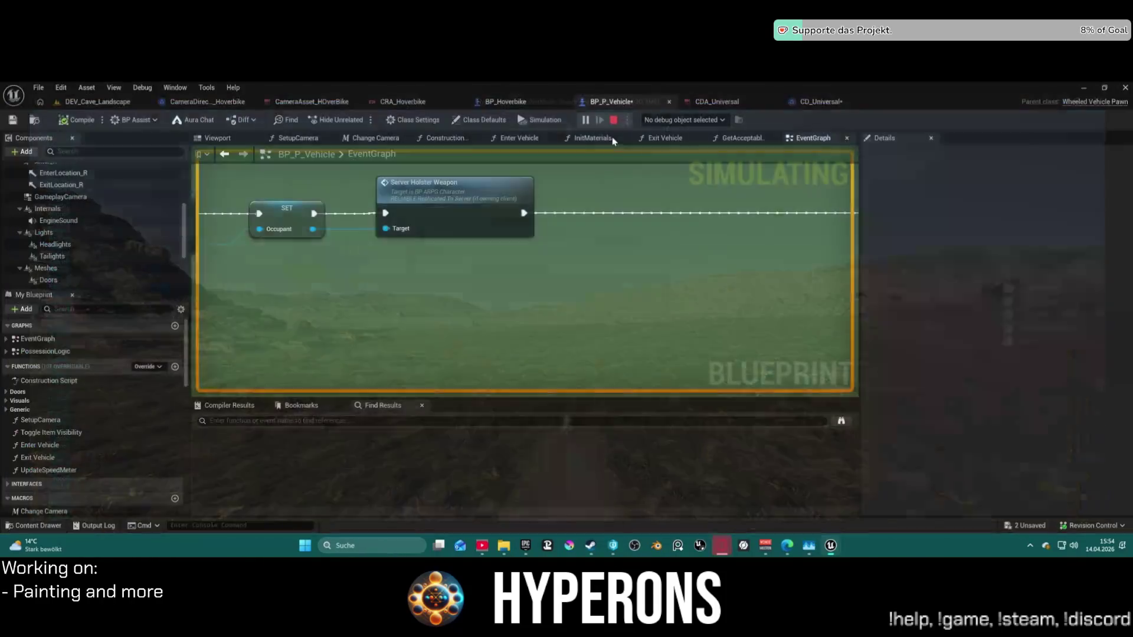
# From BP_Hoverbike, do a second test ride through the grass toward the rock spire and return.
pyautogui.click(513, 102)
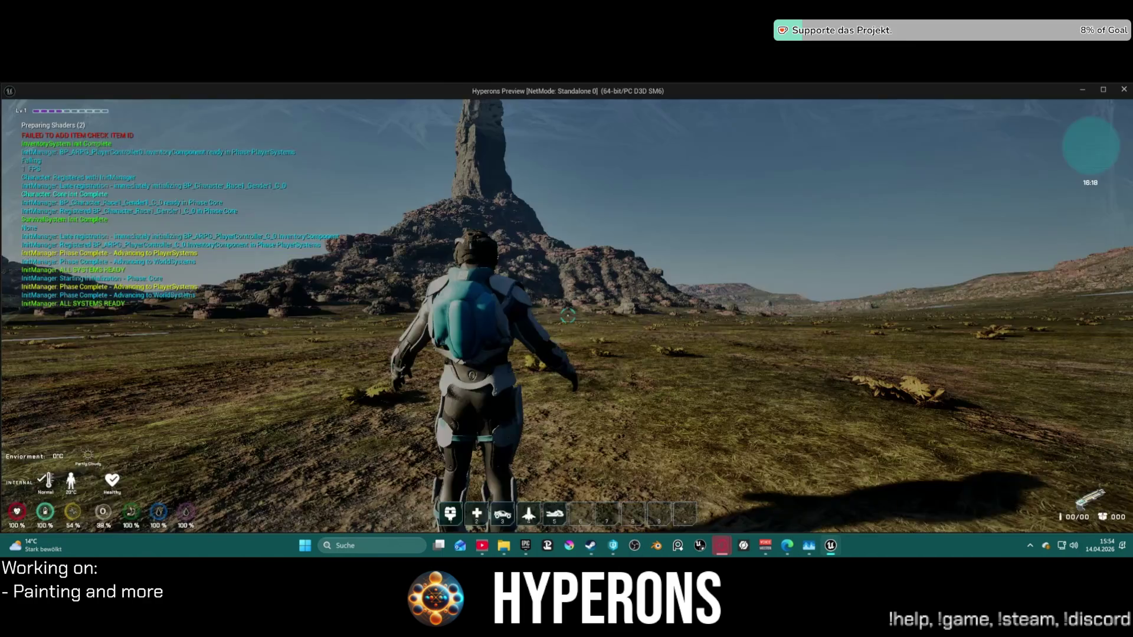
pyautogui.press('w')
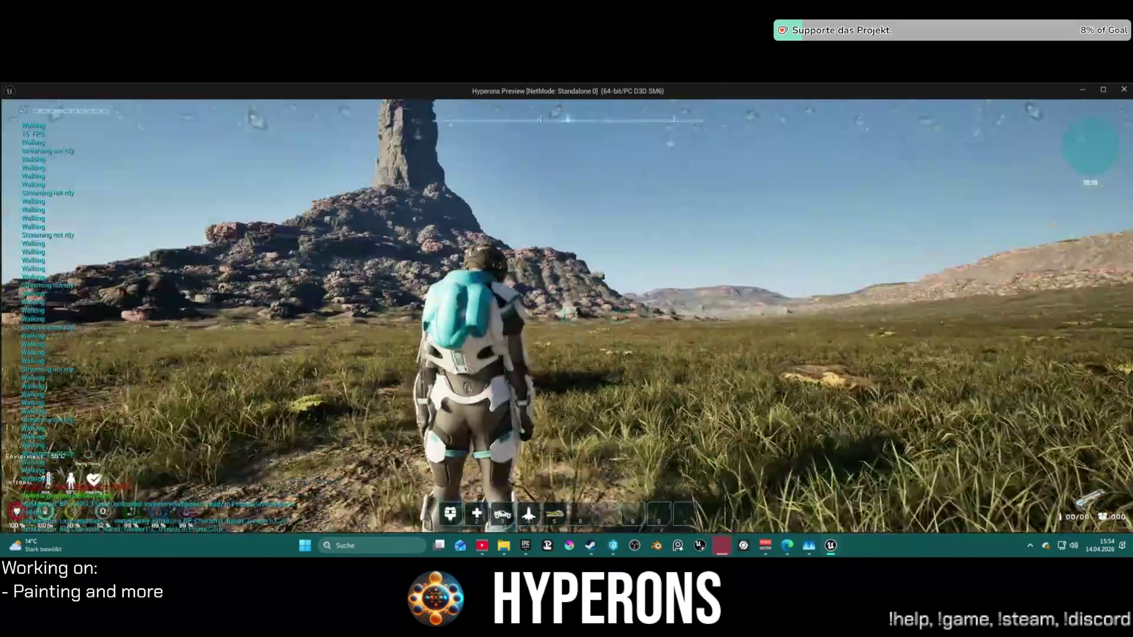
pyautogui.press('w')
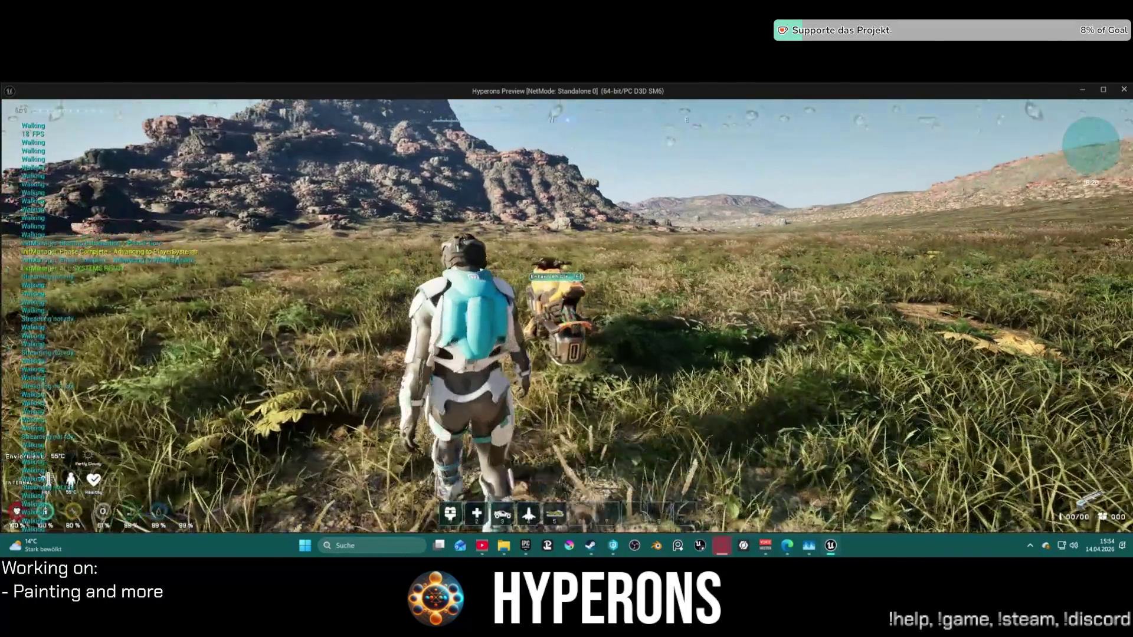
pyautogui.press('a')
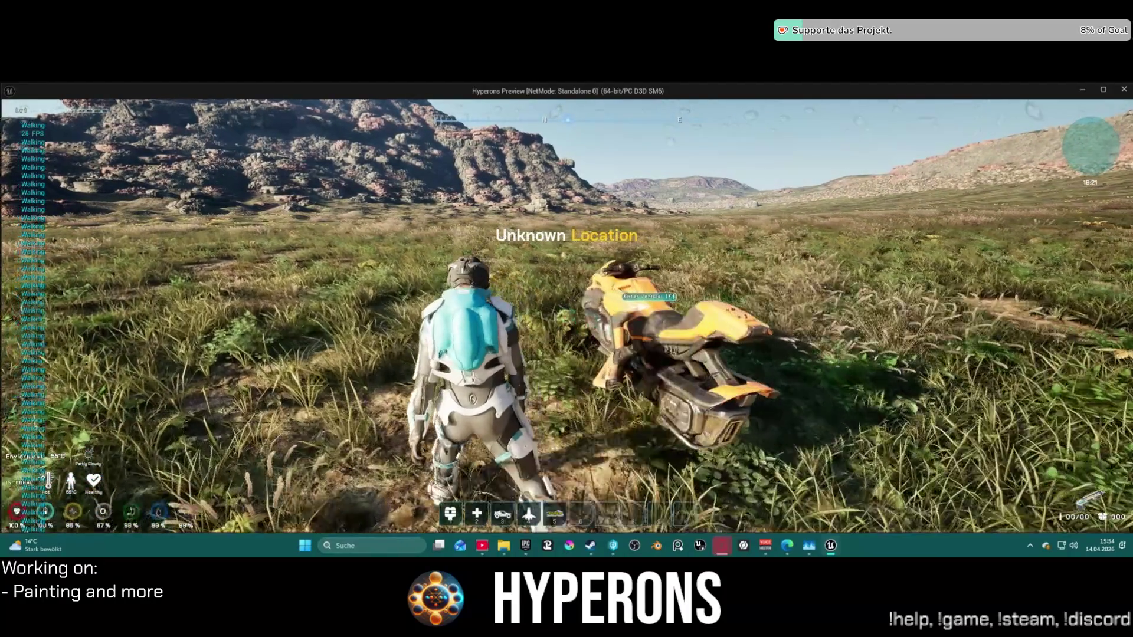
pyautogui.press('w')
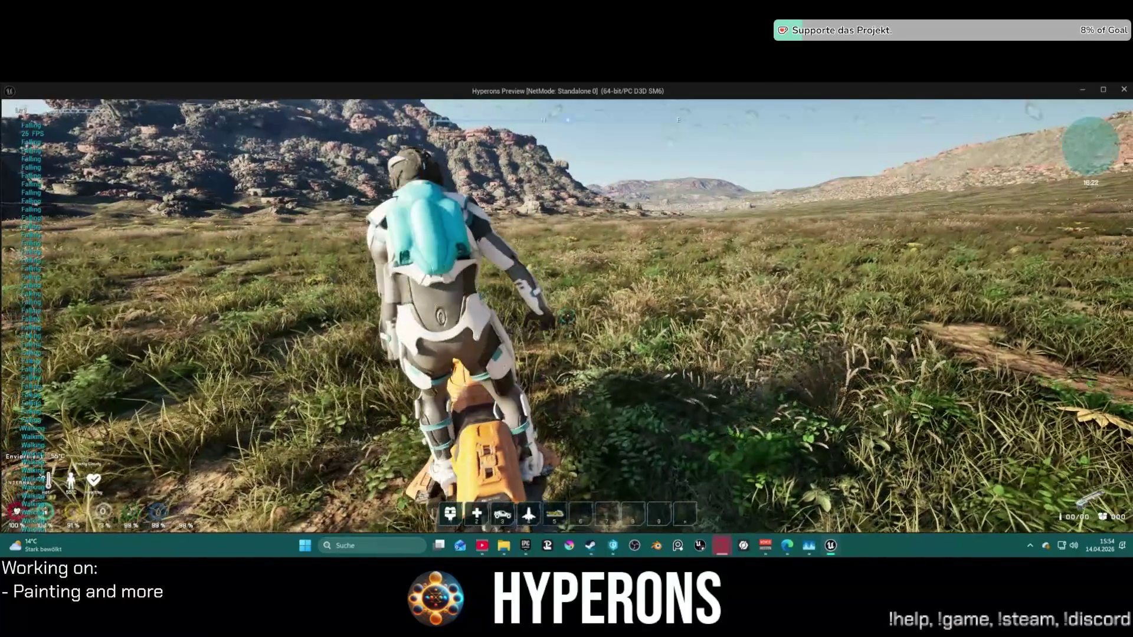
pyautogui.press('w')
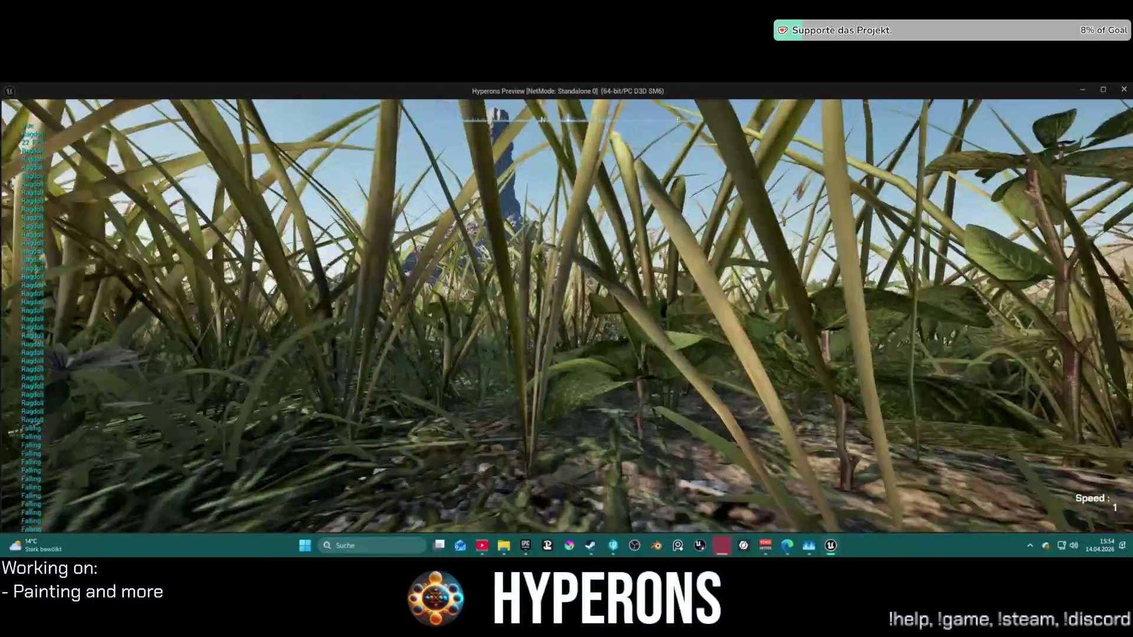
pyautogui.press('w')
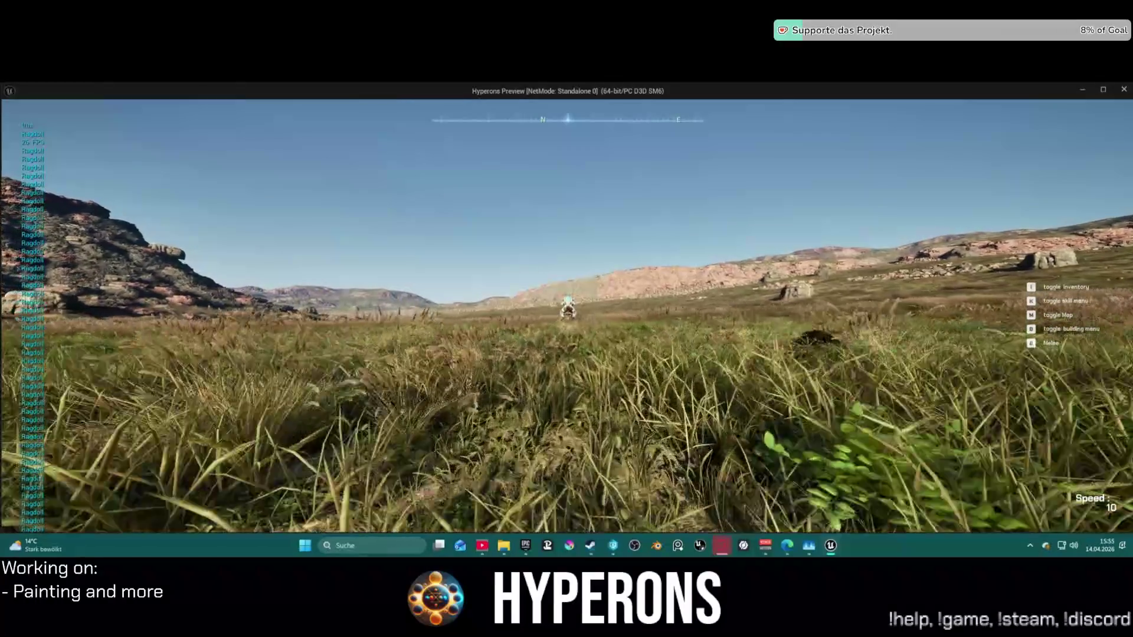
pyautogui.hotkey('alt', 'Tab')
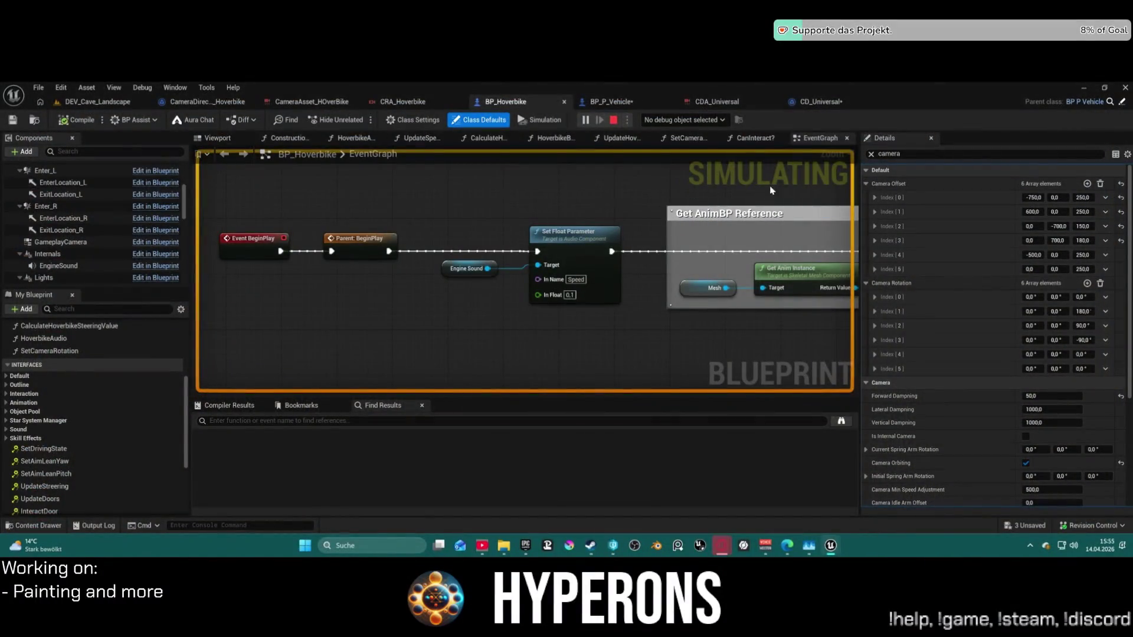
# Stop the play session and zoom out BP_Hoverbike's viewport to show the whole bike.
pyautogui.press('Escape')
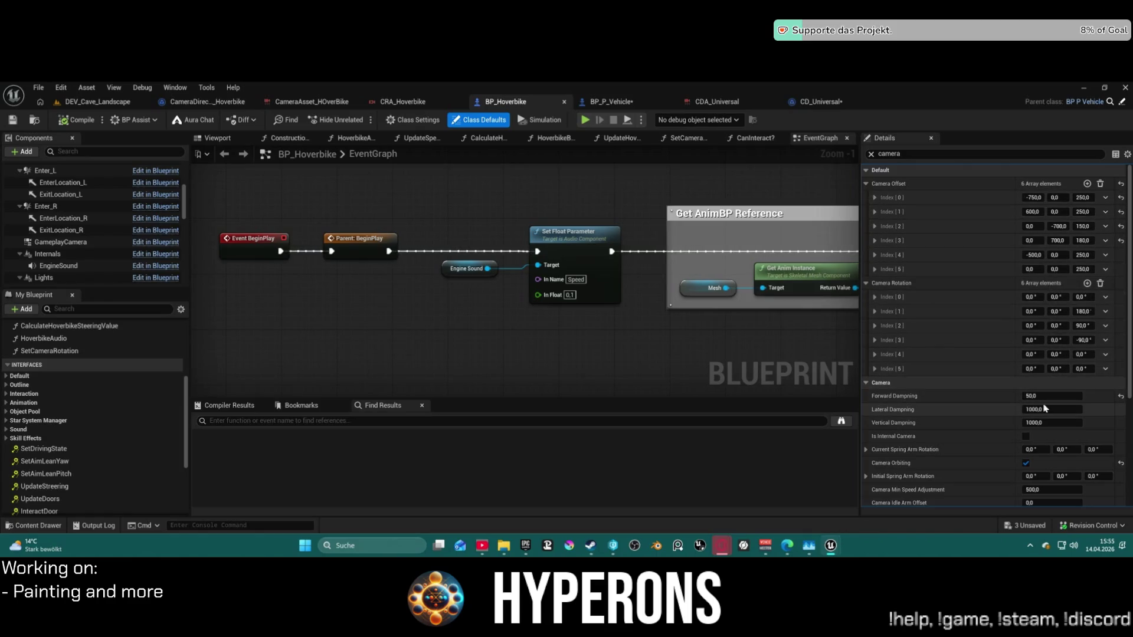
pyautogui.click(219, 138)
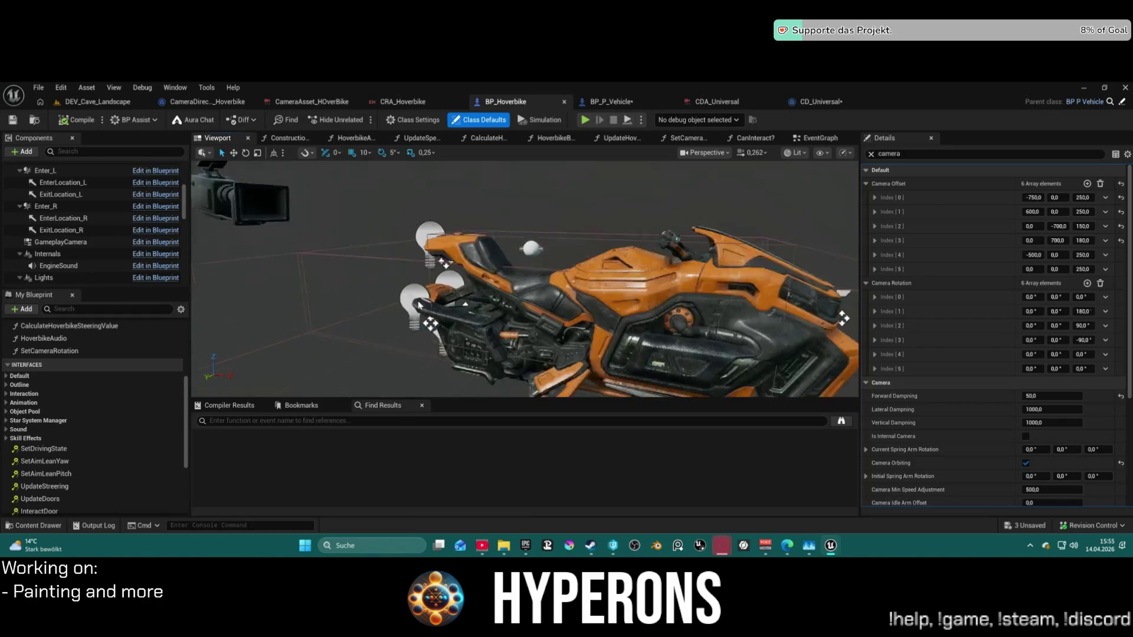
pyautogui.scroll(-5, 420, 304)
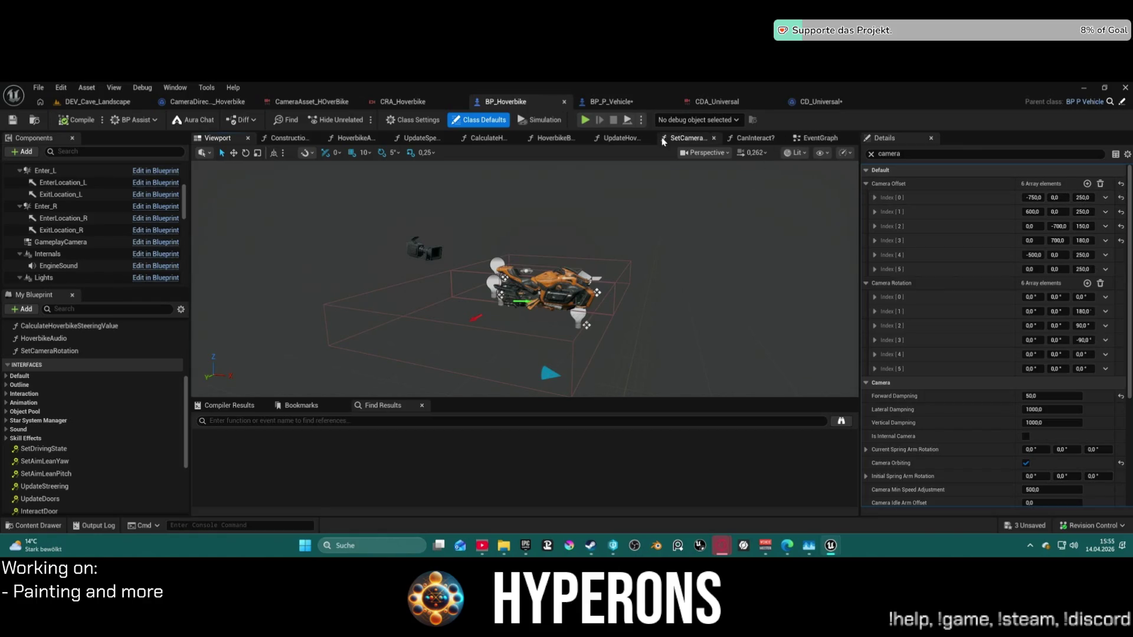
pyautogui.click(687, 138)
# Zoom and pan the SetCameraRotation graph to inspect its rotation-building nodes.
pyautogui.scroll(4, 478, 286)
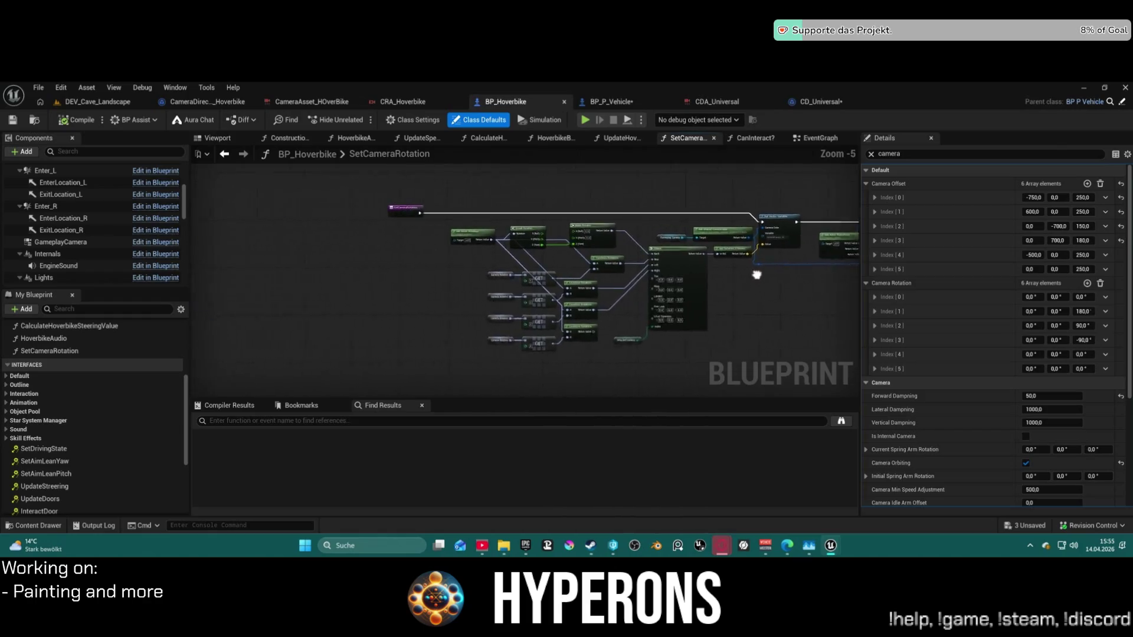
pyautogui.scroll(-2, 702, 255)
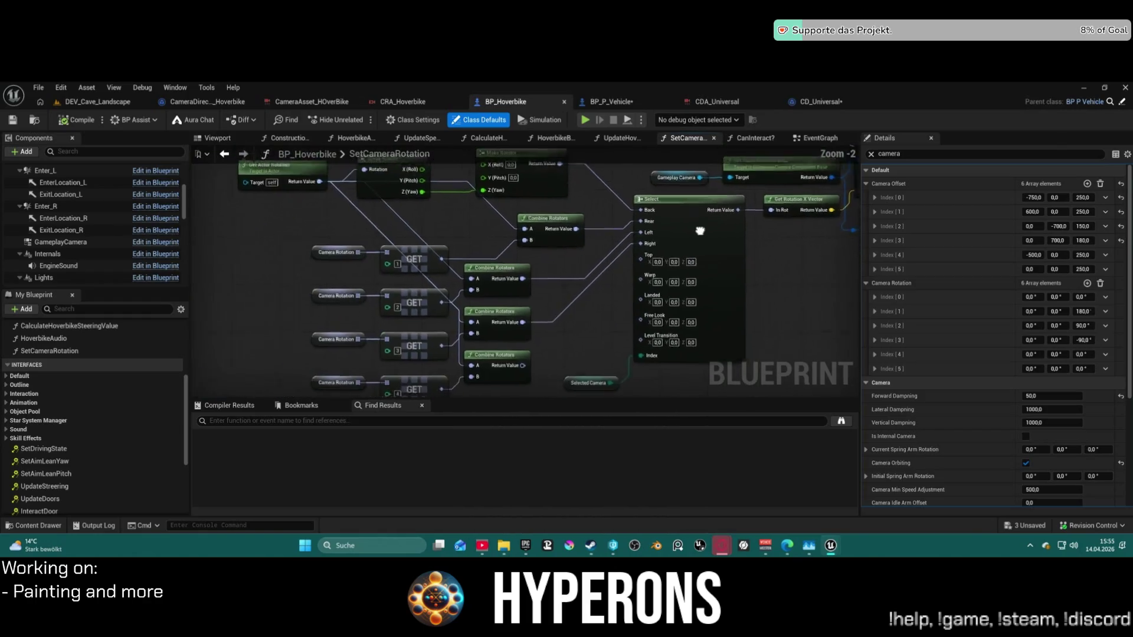
pyautogui.moveTo(725, 214)
pyautogui.mouseDown()
pyautogui.moveTo(672, 259)
pyautogui.moveTo(427, 316)
pyautogui.moveTo(371, 311)
pyautogui.moveTo(457, 322)
pyautogui.moveTo(595, 305)
pyautogui.moveTo(403, 291)
pyautogui.mouseUp()
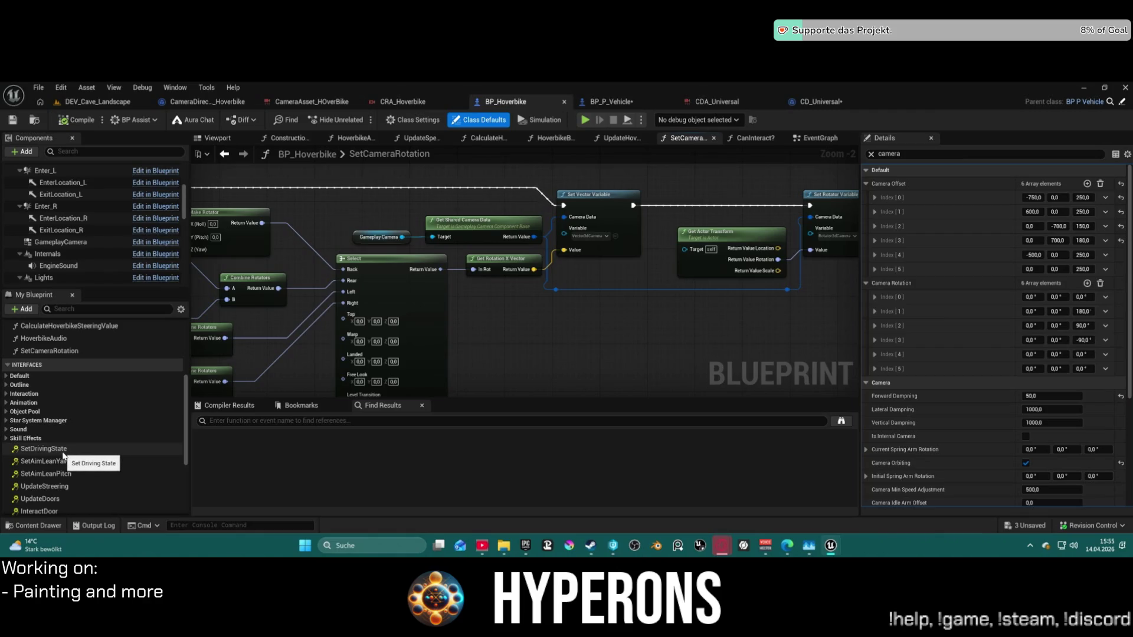
pyautogui.scroll(-5, 61, 456)
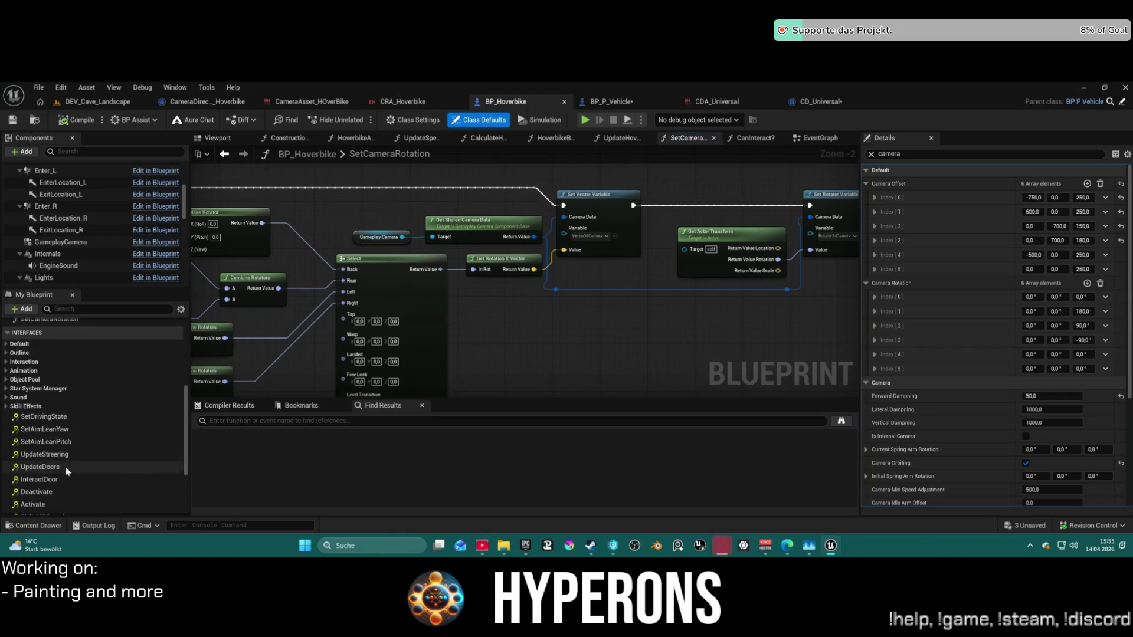
pyautogui.scroll(4, 36, 414)
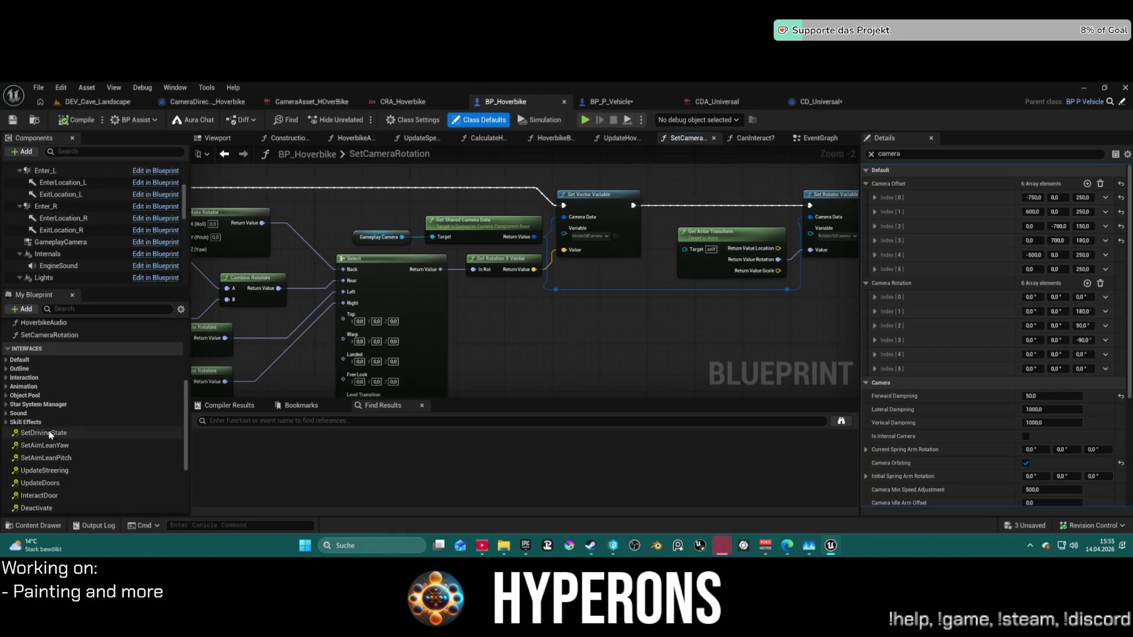
# Browse My Blueprint's Default category and the action list, then view UpdateSpeedMeter and CalculateHoverbikeSteeringValue.
pyautogui.click(8, 361)
pyautogui.click(7, 361)
pyautogui.scroll(9, 61, 354)
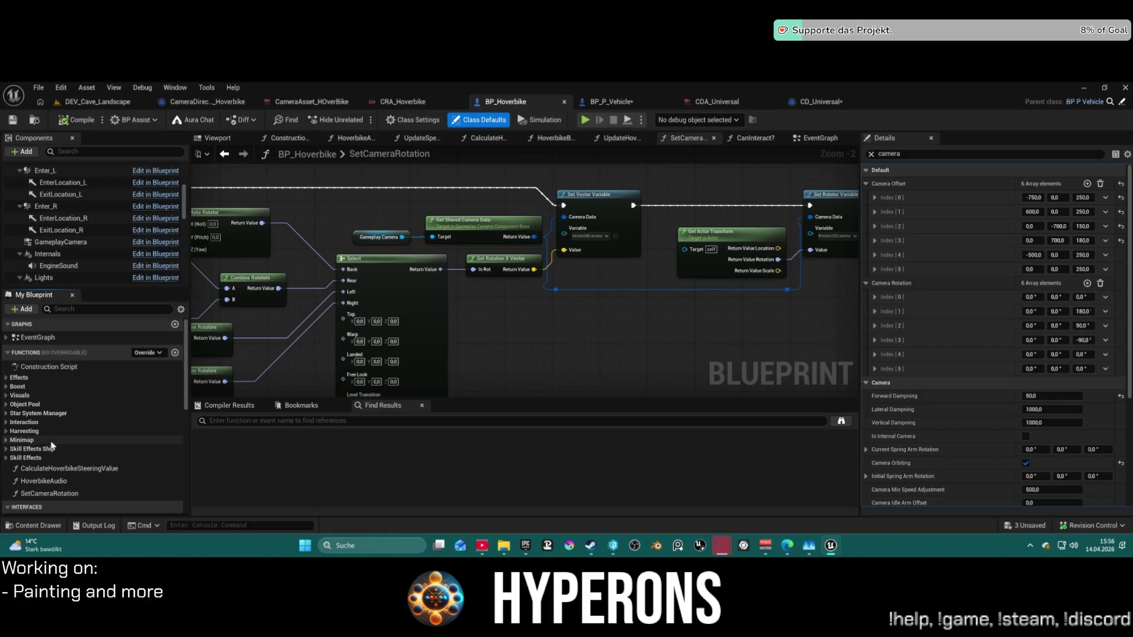
pyautogui.scroll(-2, 58, 443)
pyautogui.scroll(-5, 57, 438)
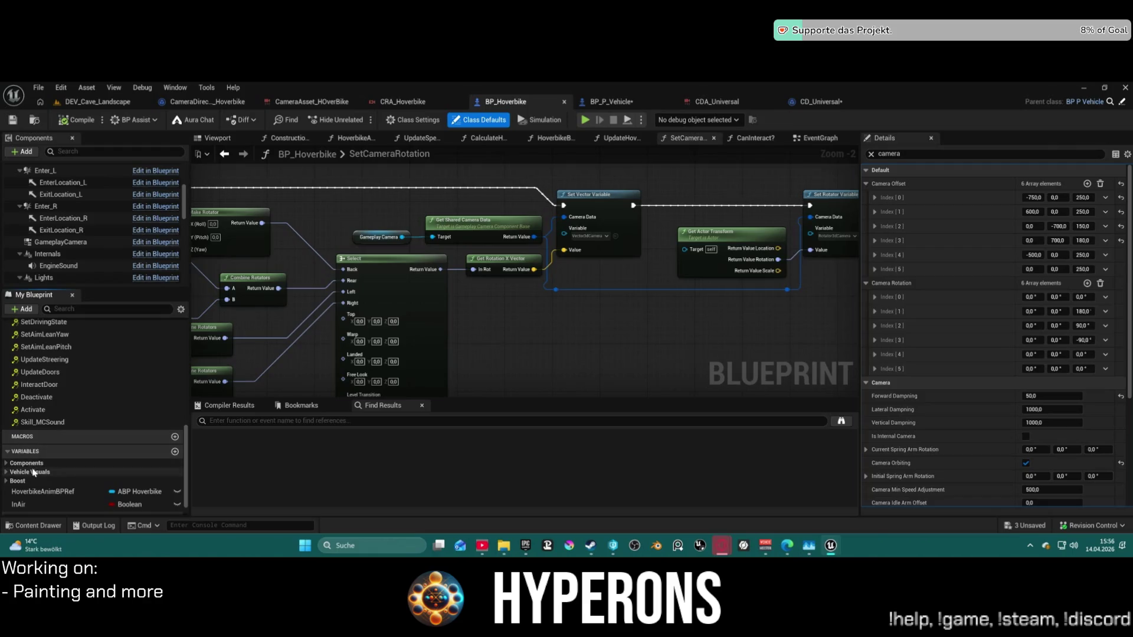
pyautogui.rightClick(517, 332)
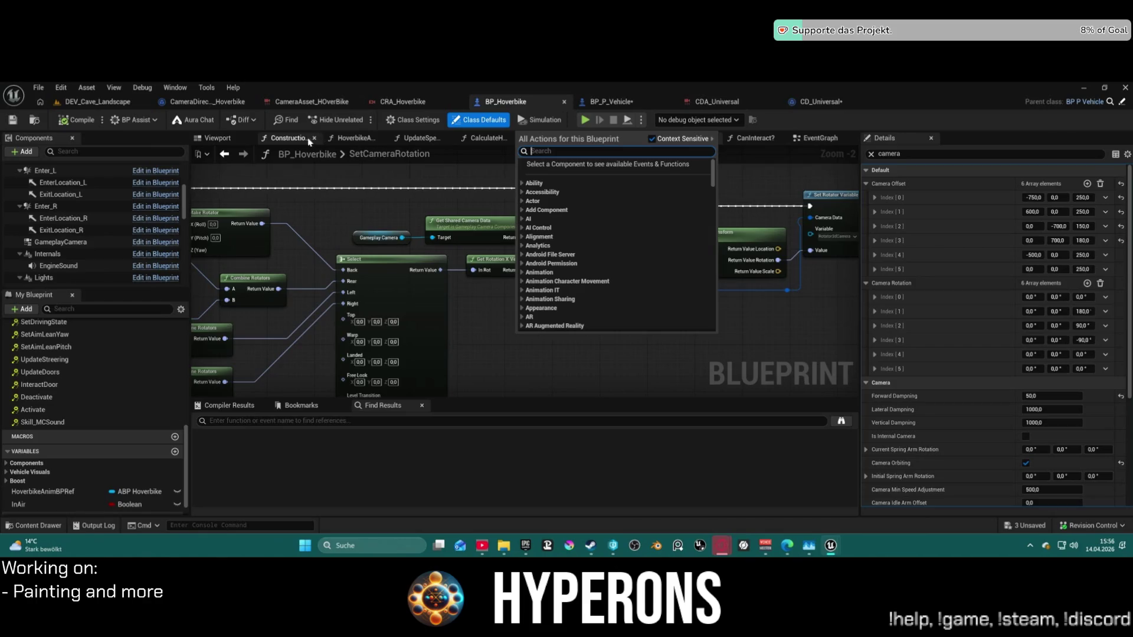
pyautogui.click(409, 139)
pyautogui.click(481, 138)
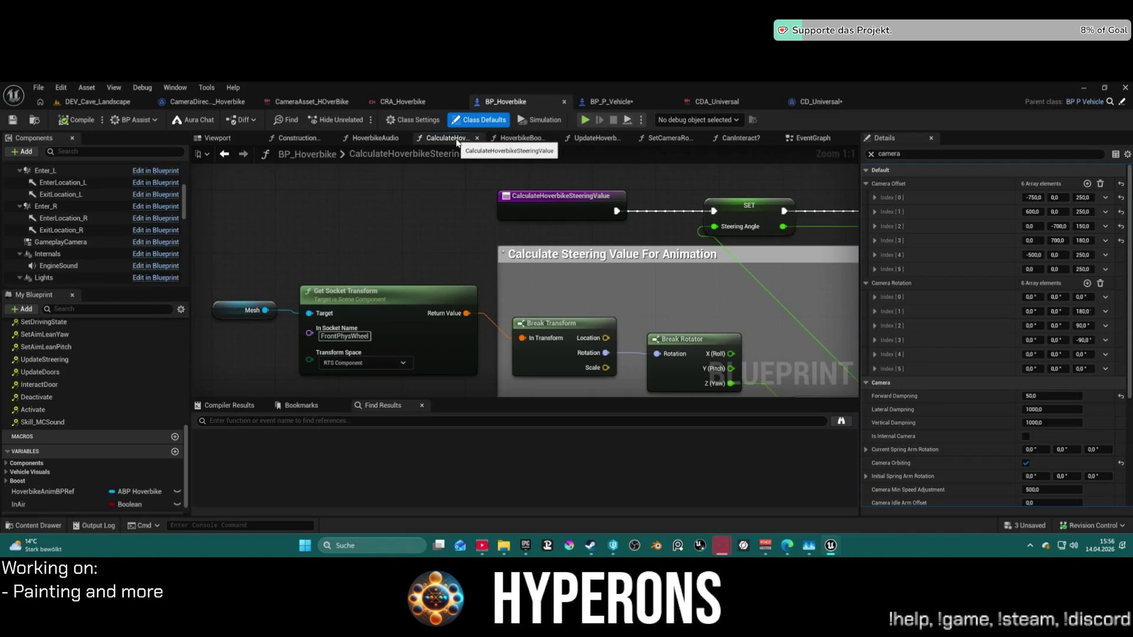
# Straighten the steering-angle SET node layout in CalculateHoverbikeSteeringValue and close that graph.
pyautogui.scroll(-3, 315, 246)
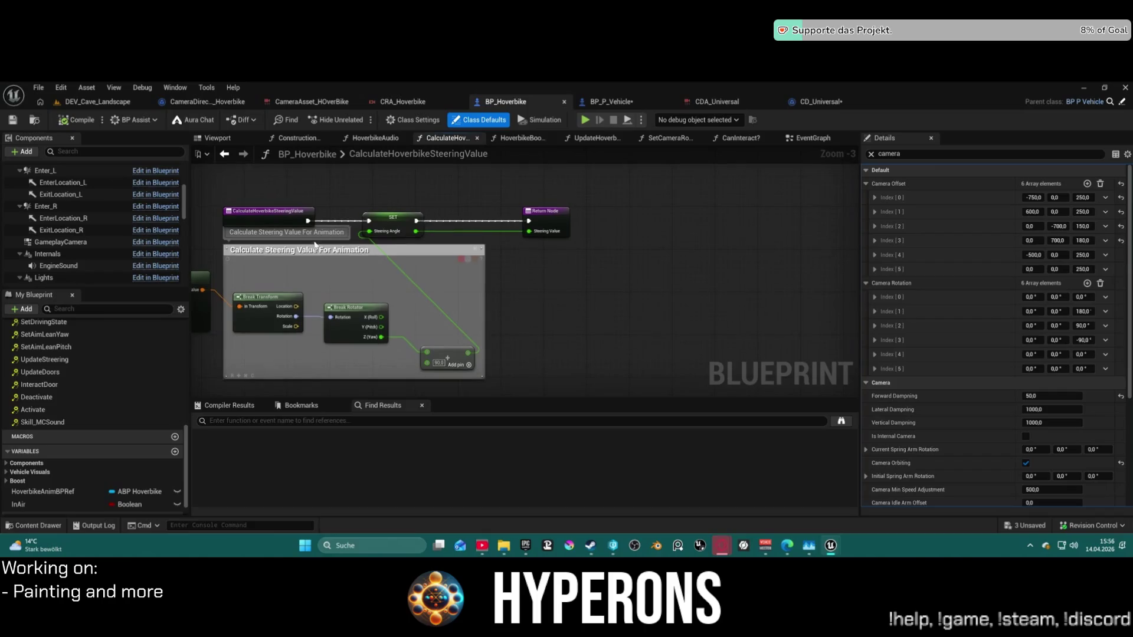
pyautogui.click(392, 218)
pyautogui.press('f')
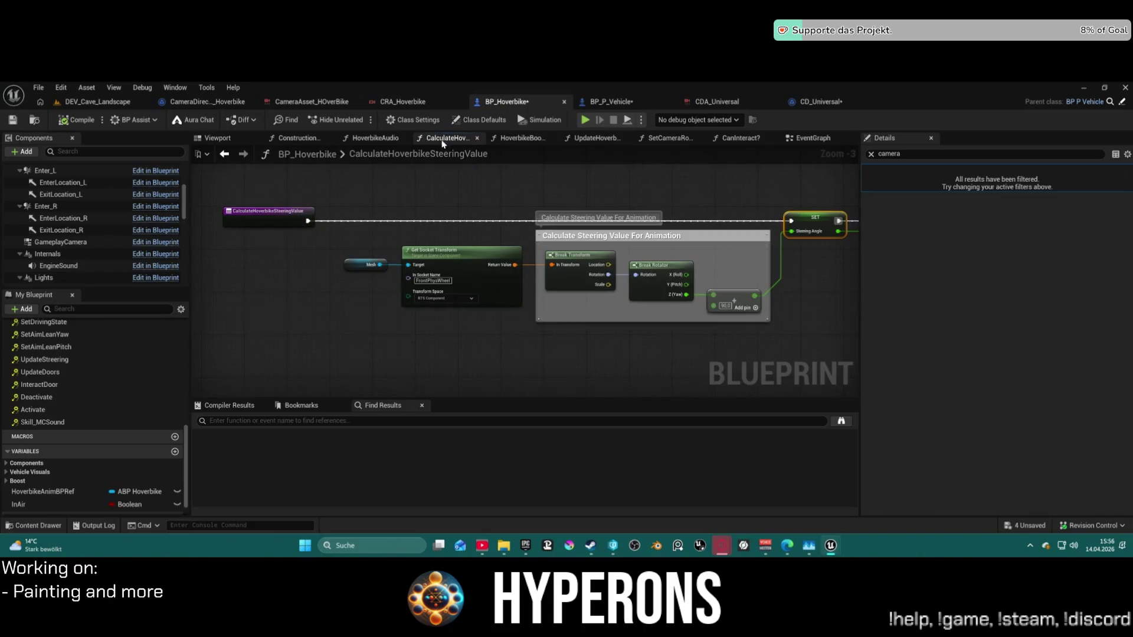
pyautogui.click(477, 138)
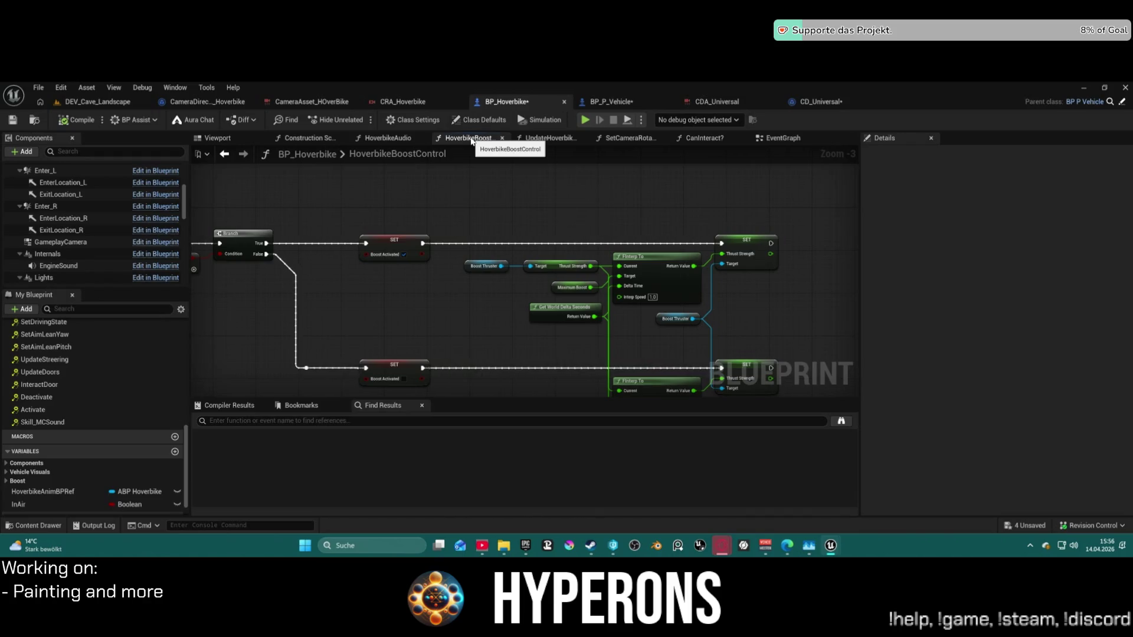
# Close the HoverbikeBoostControl and UpdateHoverbikeEffects tabs and reselect the SetCameraRotation function.
pyautogui.scroll(-3, 458, 213)
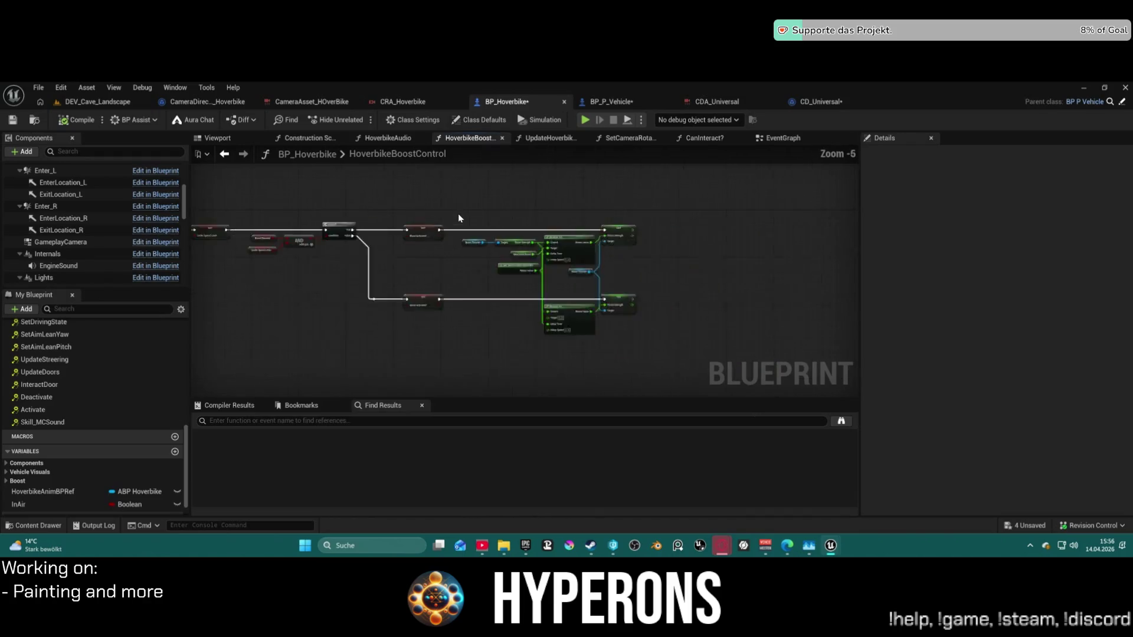
pyautogui.middleClick(482, 141)
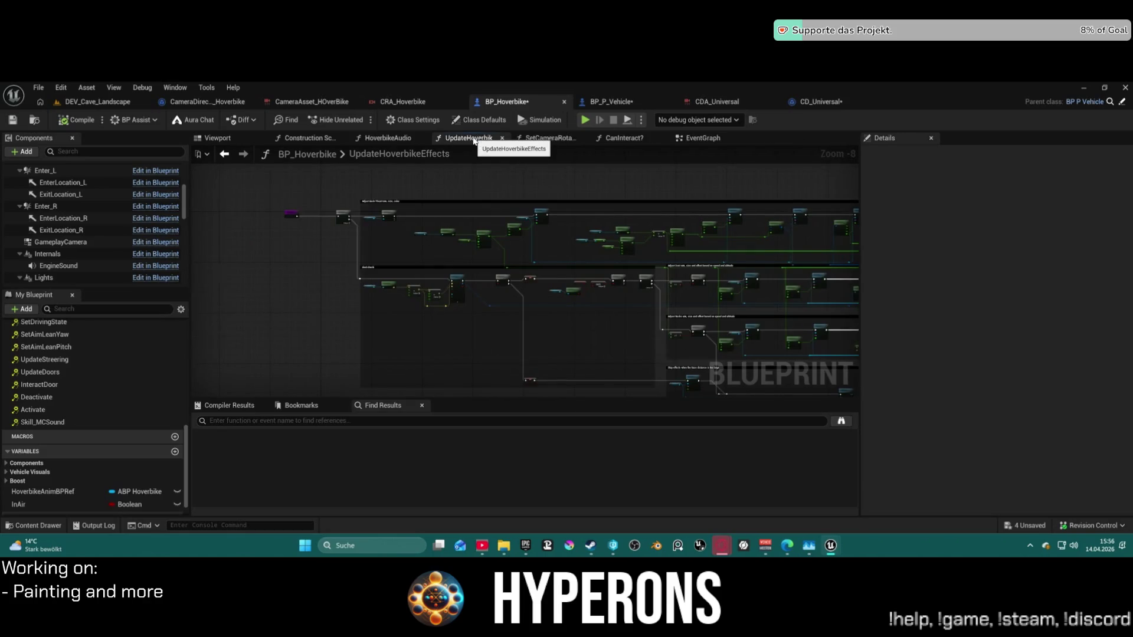
pyautogui.middleClick(475, 141)
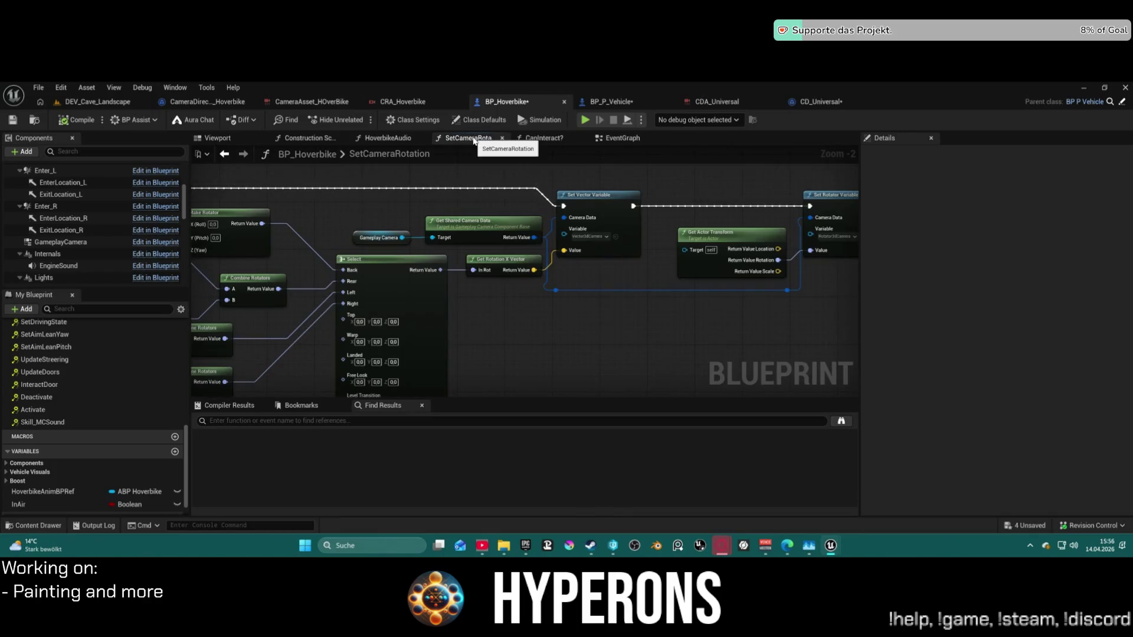
pyautogui.scroll(3, 79, 420)
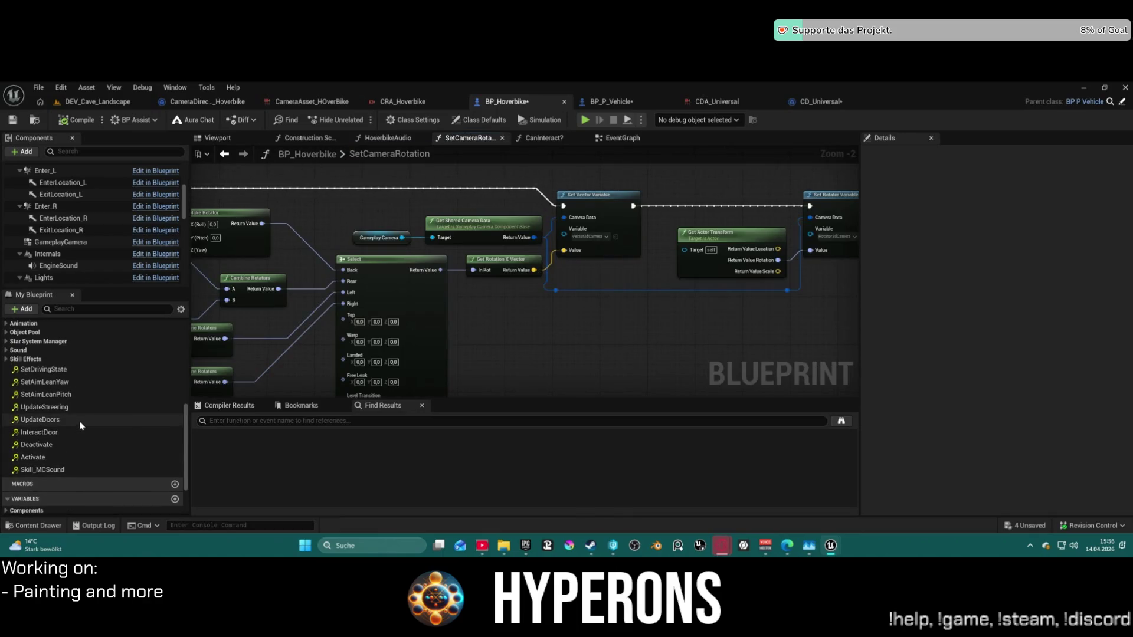
pyautogui.scroll(3, 48, 345)
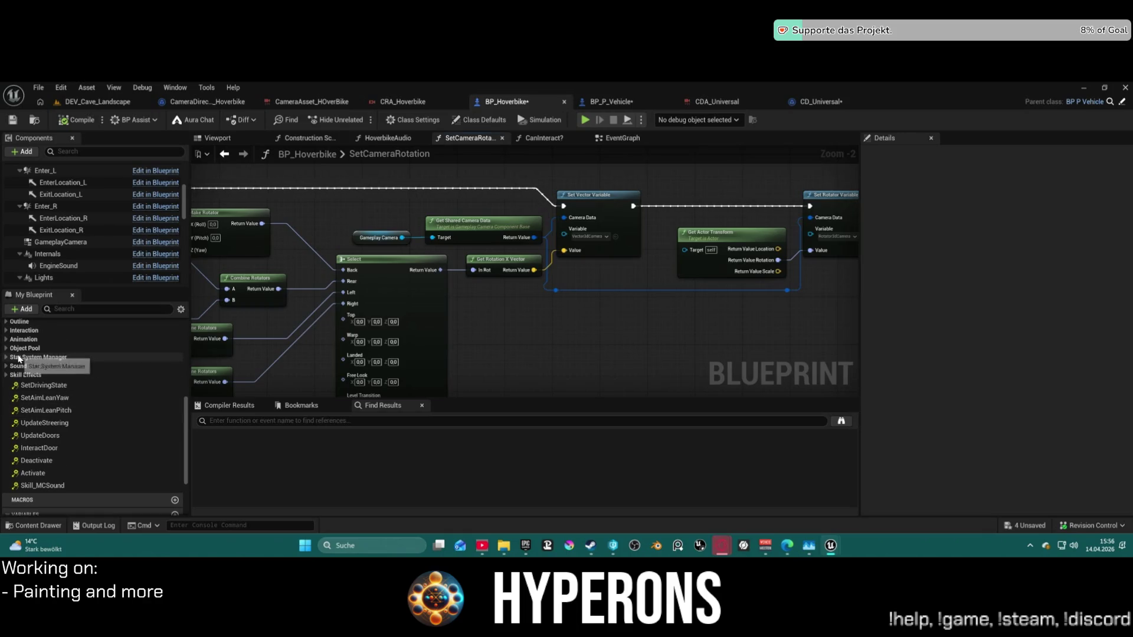
pyautogui.scroll(5, 50, 346)
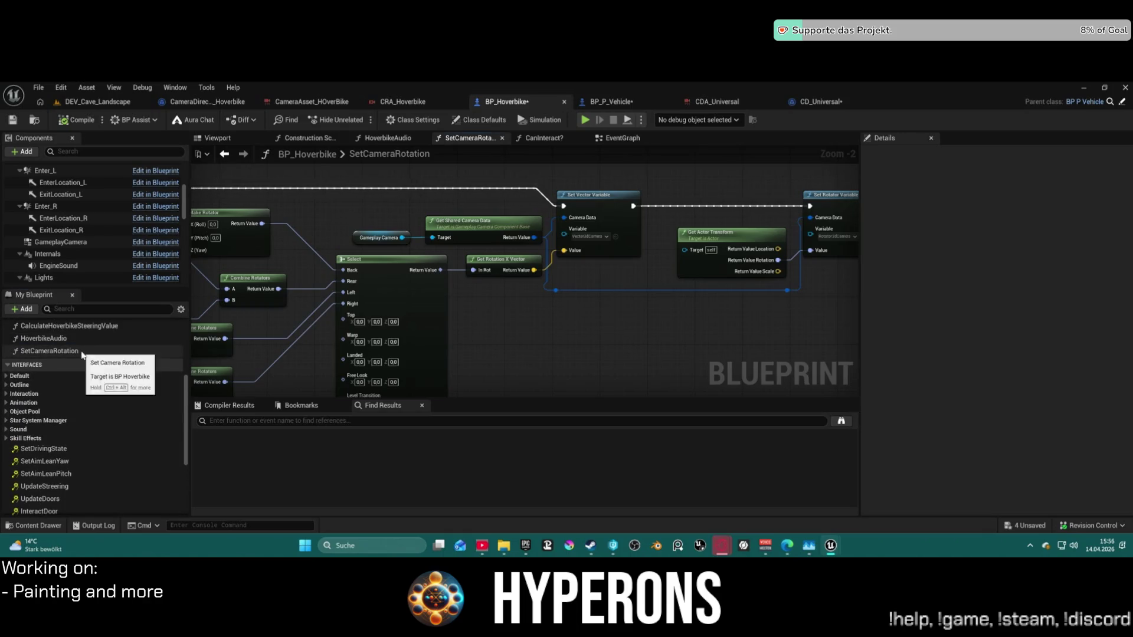
pyautogui.click(77, 398)
pyautogui.scroll(6, 131, 349)
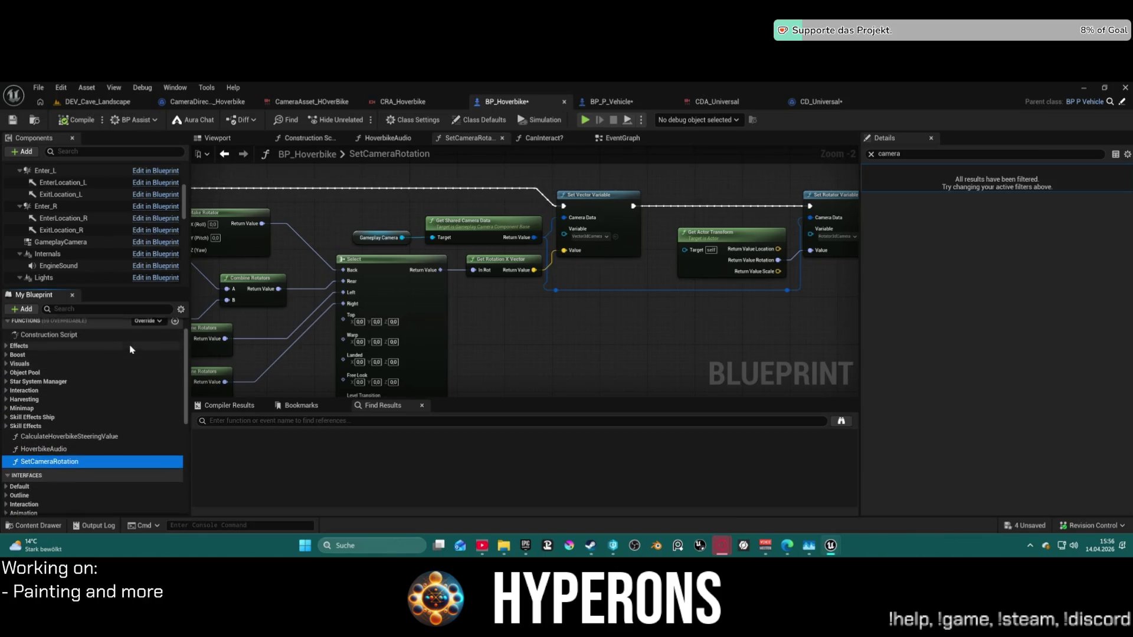
# Switch to BP_P_Vehicle and open its Change Camera macro, panning over the camera offset lookup.
pyautogui.click(608, 102)
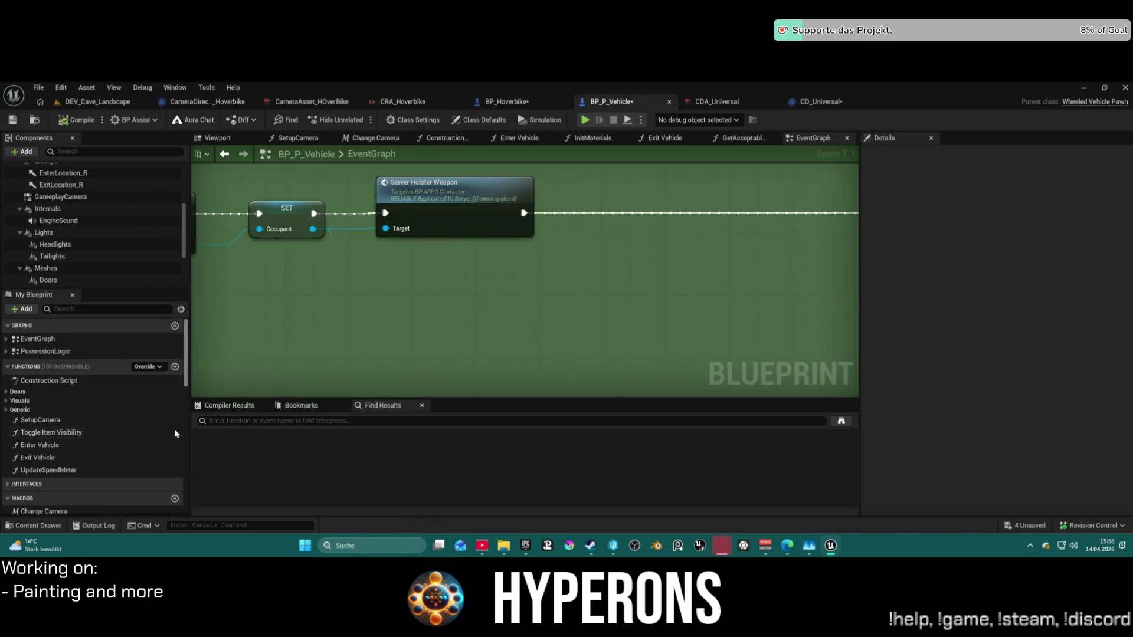
pyautogui.click(57, 421)
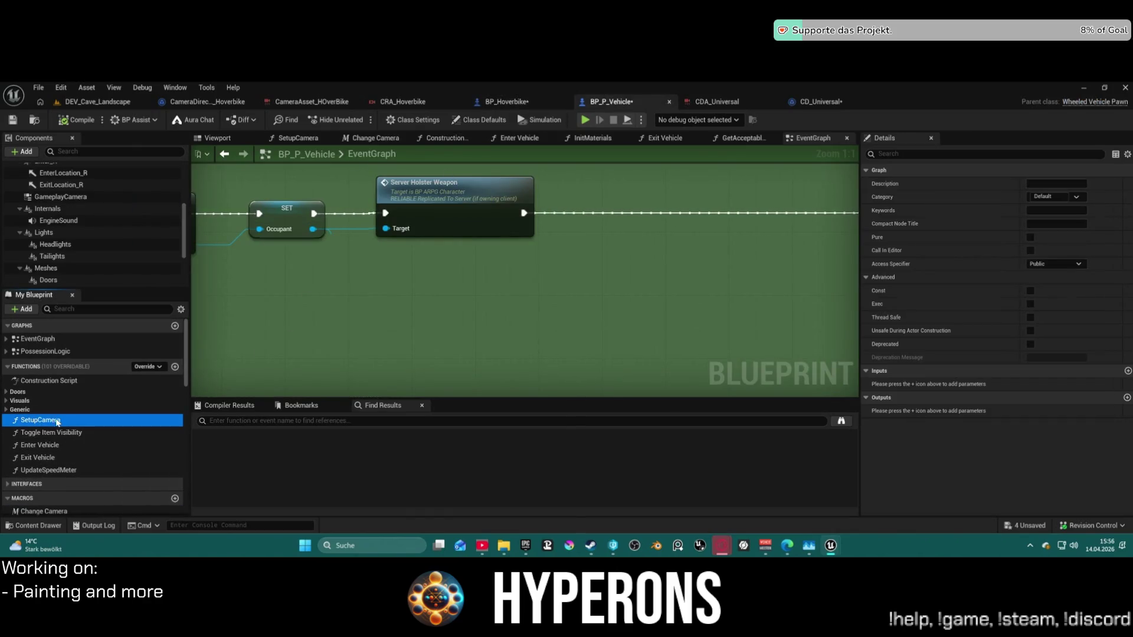
pyautogui.scroll(-2, 41, 421)
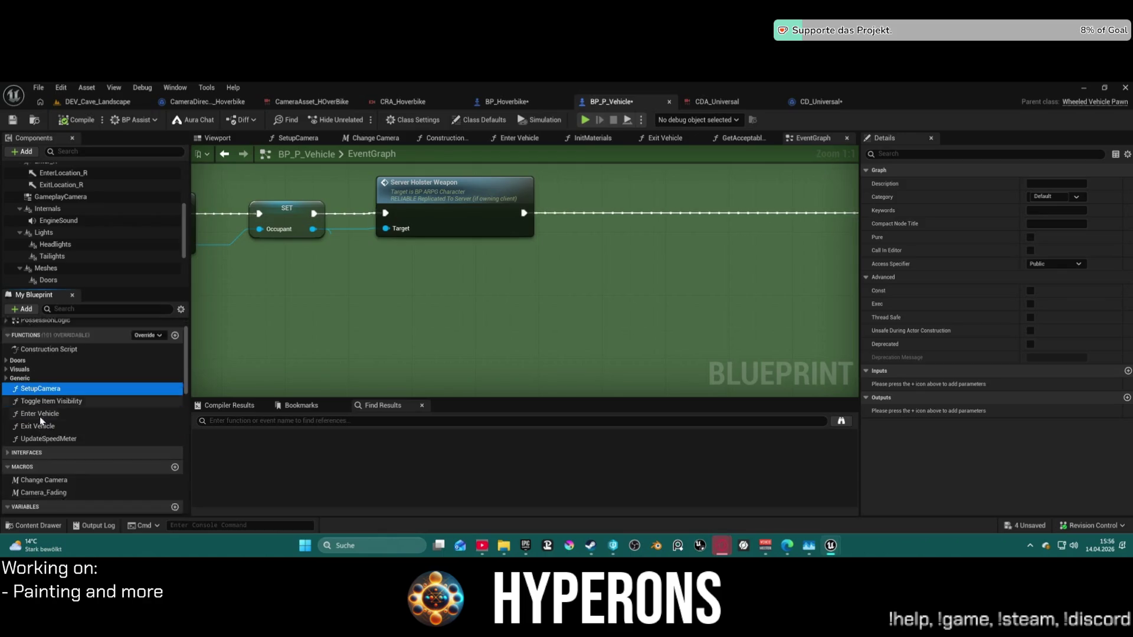
pyautogui.click(48, 465)
pyautogui.doubleClick(48, 466)
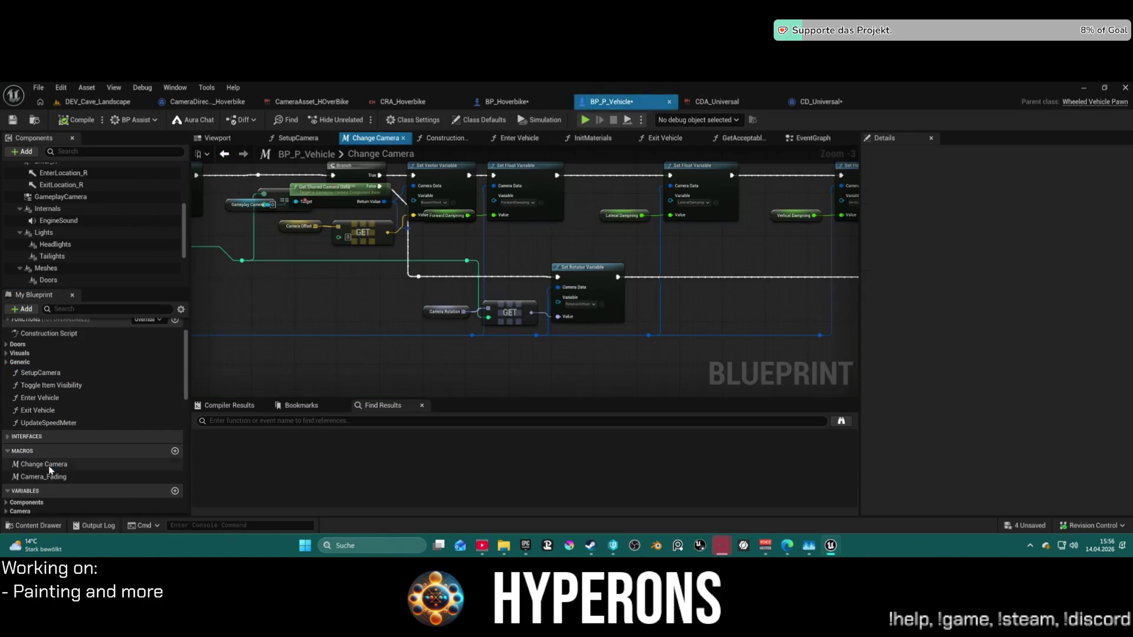
pyautogui.moveTo(321, 316)
pyautogui.mouseDown()
pyautogui.moveTo(463, 366)
pyautogui.moveTo(650, 346)
pyautogui.moveTo(541, 363)
pyautogui.mouseUp()
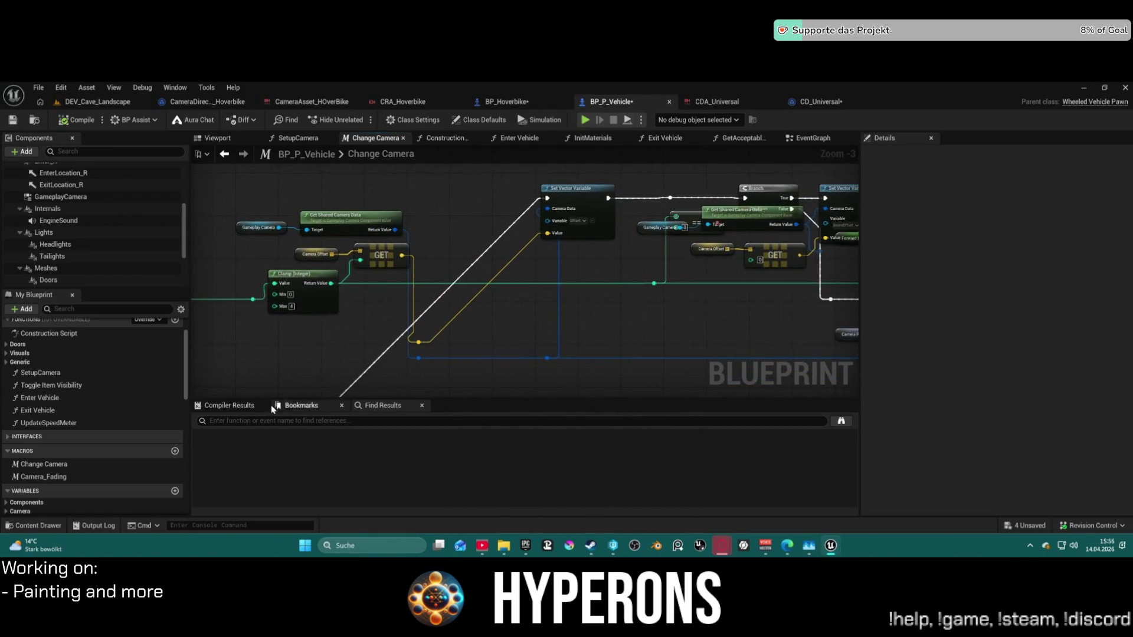
pyautogui.moveTo(408, 255)
pyautogui.mouseDown()
pyautogui.moveTo(515, 317)
pyautogui.moveTo(664, 315)
pyautogui.moveTo(694, 302)
pyautogui.moveTo(650, 297)
pyautogui.mouseUp()
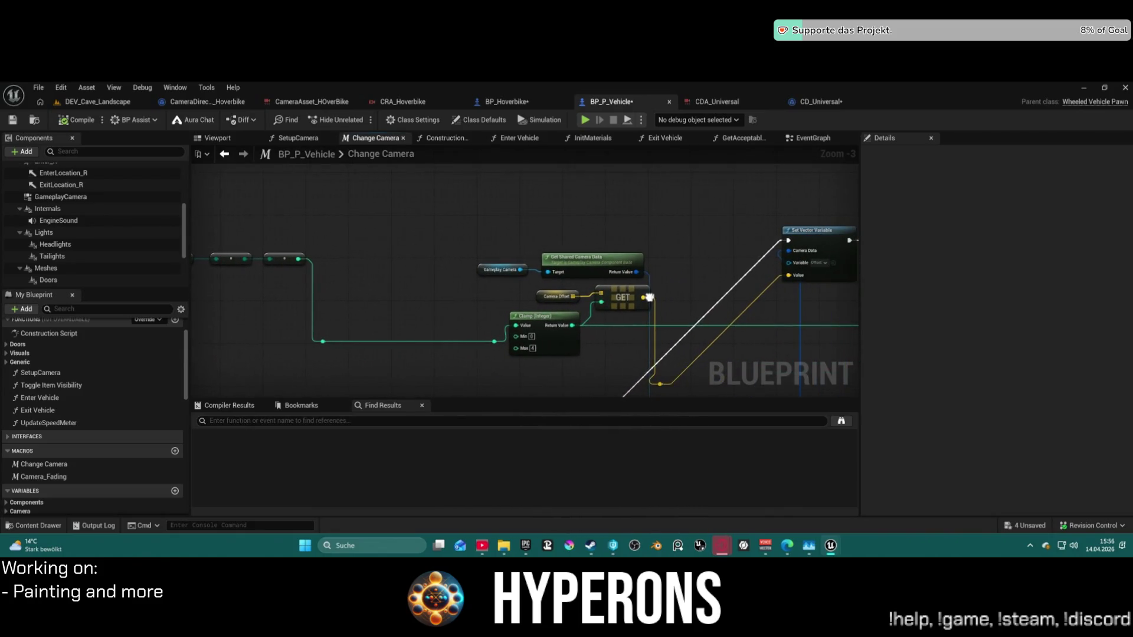
# Check the Camera_Fading macro, then return and survey Change Camera's Set, Branch and Set Vector nodes.
pyautogui.doubleClick(53, 477)
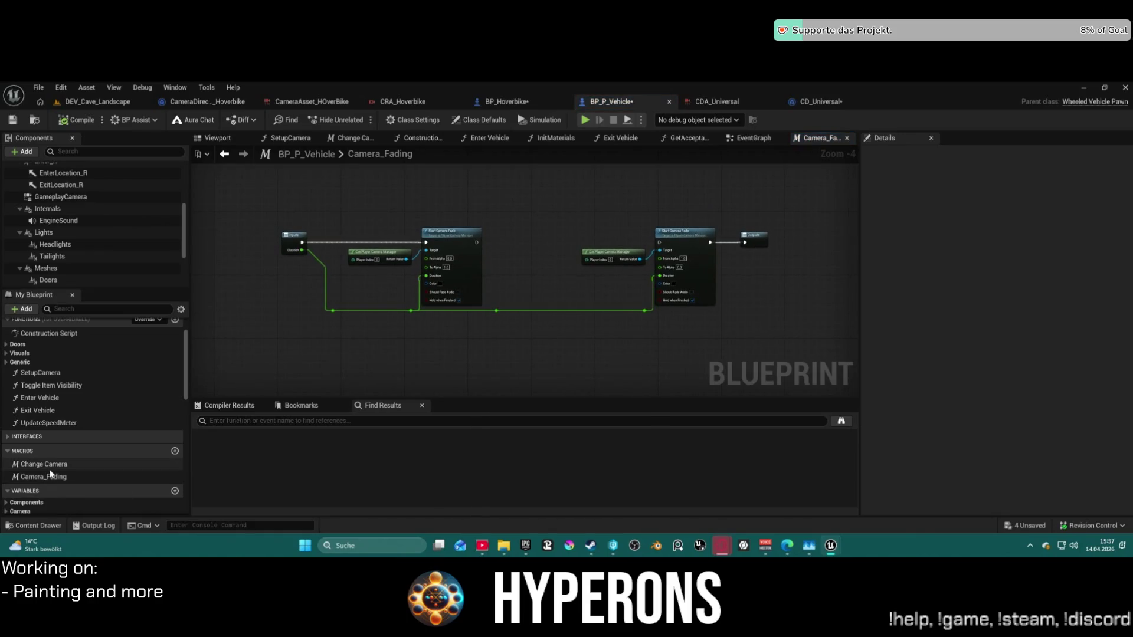
pyautogui.doubleClick(50, 471)
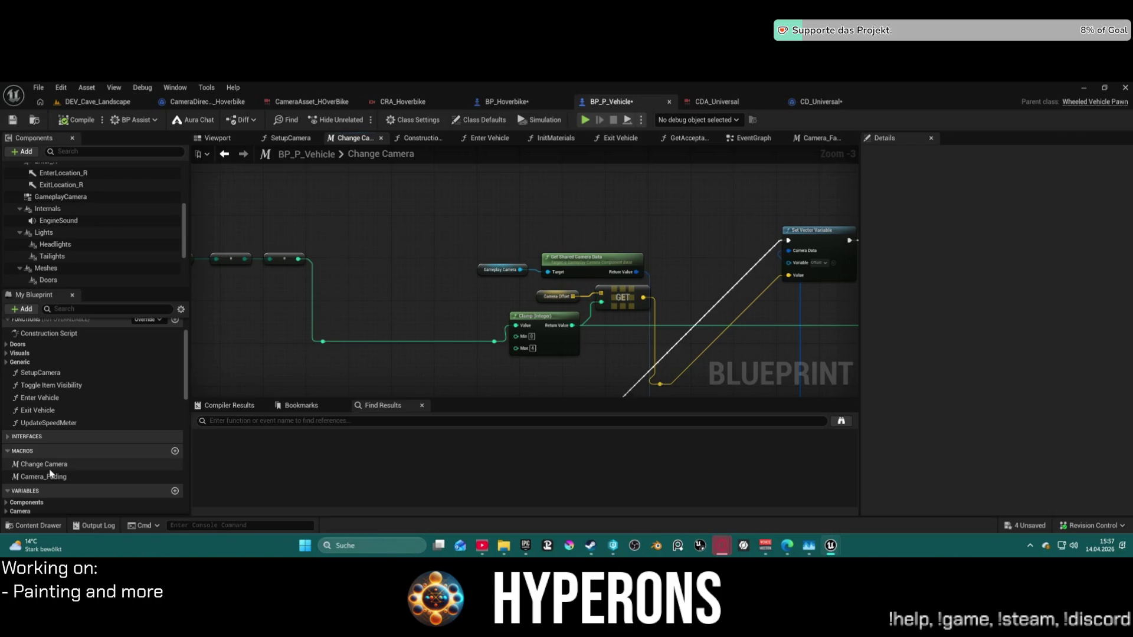
pyautogui.scroll(-2, 535, 313)
pyautogui.moveTo(536, 314)
pyautogui.mouseDown()
pyautogui.moveTo(590, 236)
pyautogui.moveTo(510, 206)
pyautogui.moveTo(539, 223)
pyautogui.mouseUp()
pyautogui.scroll(1, 539, 222)
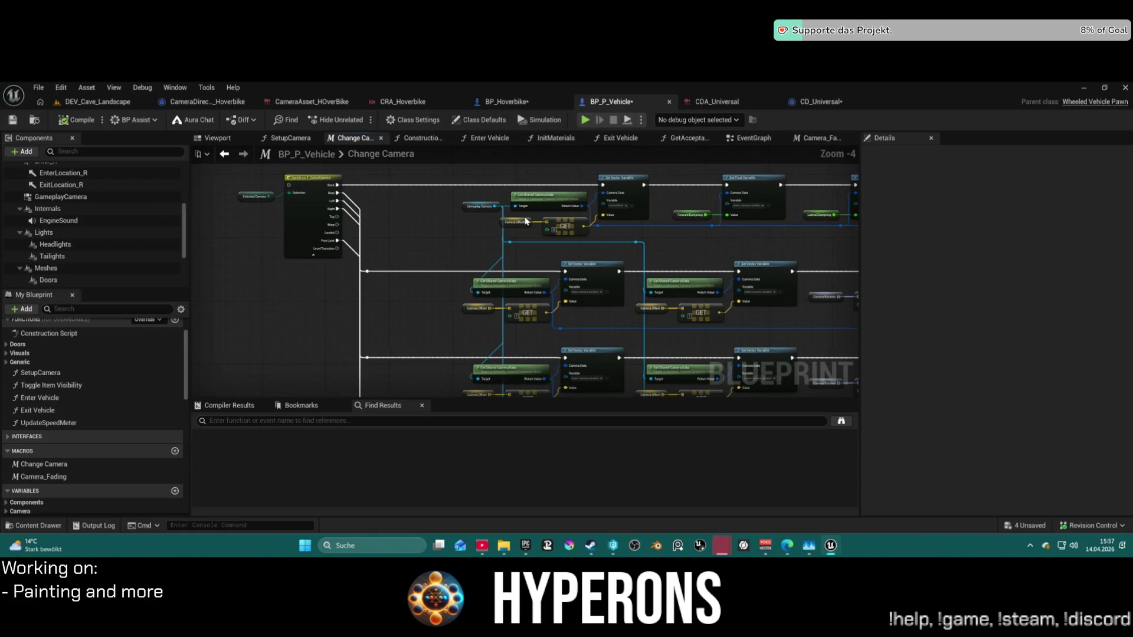
pyautogui.scroll(-5, 456, 211)
pyautogui.moveTo(456, 211)
pyautogui.mouseDown()
pyautogui.moveTo(639, 285)
pyautogui.moveTo(627, 362)
pyautogui.moveTo(585, 358)
pyautogui.mouseUp()
pyautogui.scroll(7, 581, 337)
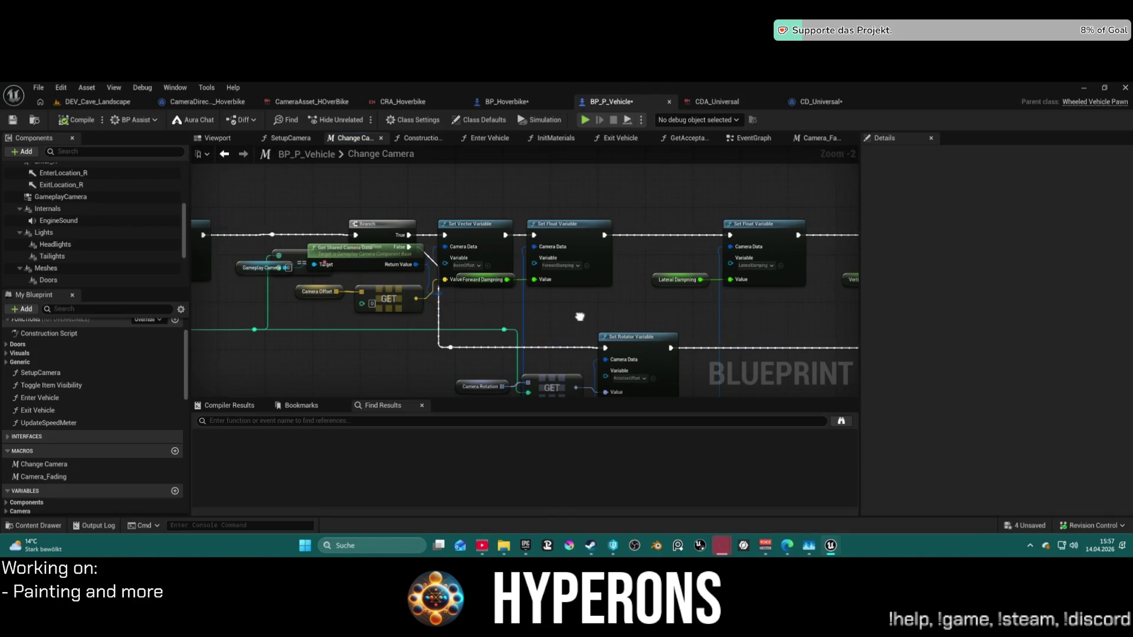
pyautogui.moveTo(580, 317)
pyautogui.mouseDown()
pyautogui.moveTo(488, 261)
pyautogui.moveTo(630, 278)
pyautogui.moveTo(705, 177)
pyautogui.mouseUp()
pyautogui.scroll(-4, 705, 176)
pyautogui.scroll(3, 481, 250)
pyautogui.moveTo(775, 370); pyautogui.dragTo(725, 325)
pyautogui.moveTo(627, 253)
pyautogui.mouseDown()
pyautogui.moveTo(491, 223)
pyautogui.moveTo(445, 311)
pyautogui.moveTo(665, 309)
pyautogui.moveTo(612, 311)
pyautogui.moveTo(354, 266)
pyautogui.moveTo(738, 277)
pyautogui.moveTo(856, 321)
pyautogui.mouseUp()
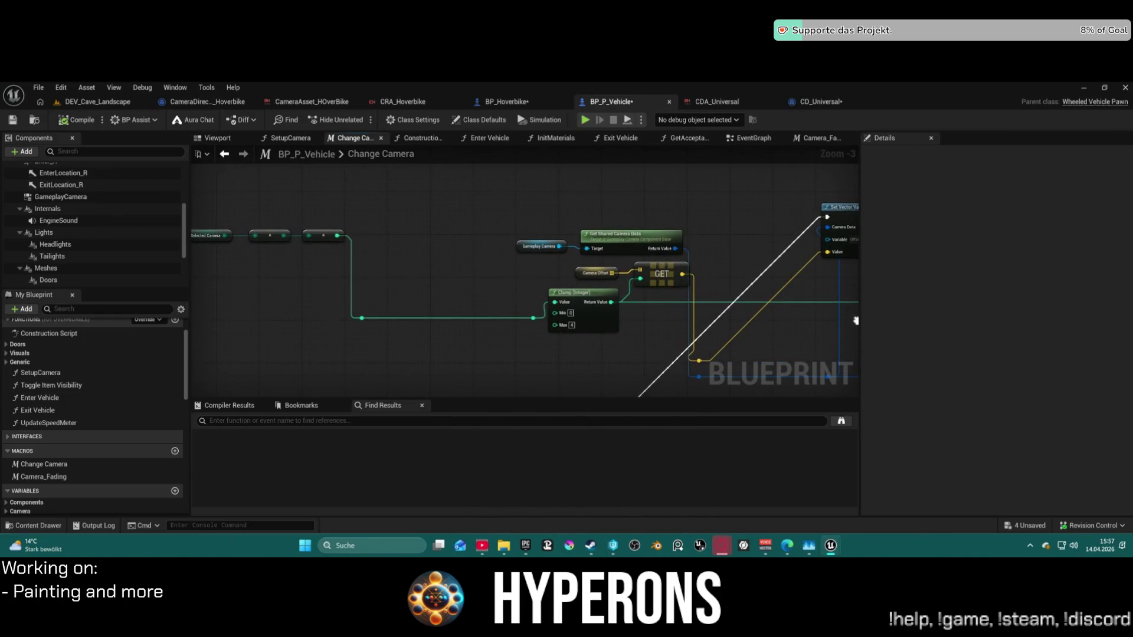
# Inspect the Selected Camera variable and pan across the Set Vector, Branch, Set Float and Set Rotator nodes.
pyautogui.click(214, 238)
pyautogui.scroll(-1, 944, 480)
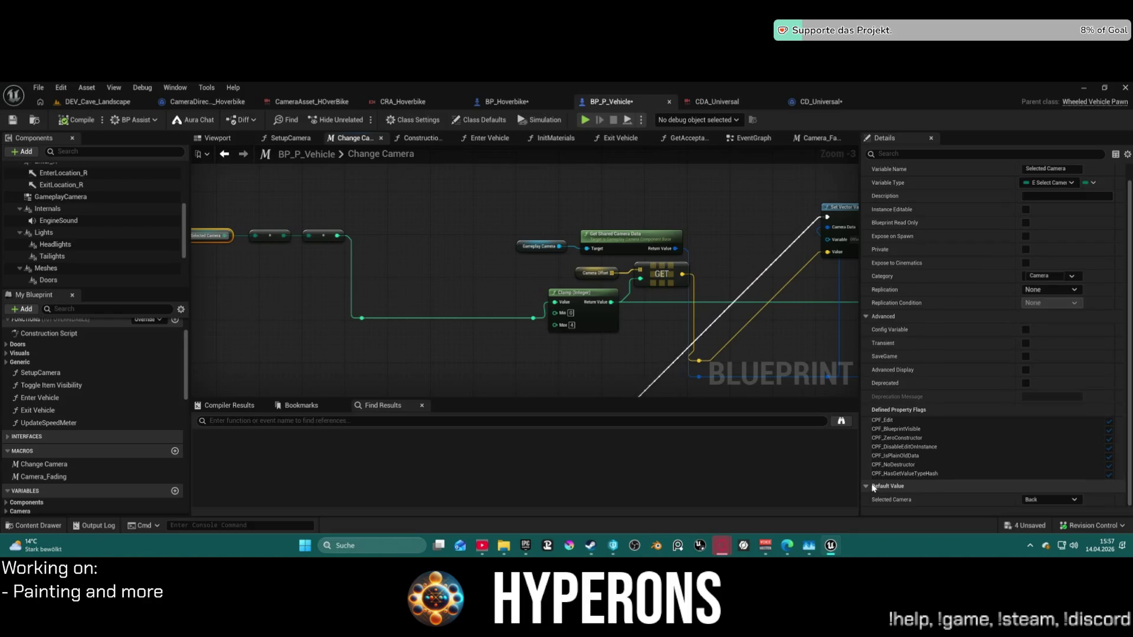
pyautogui.click(868, 485)
pyautogui.moveTo(738, 331)
pyautogui.mouseDown()
pyautogui.moveTo(579, 305)
pyautogui.moveTo(413, 307)
pyautogui.mouseUp()
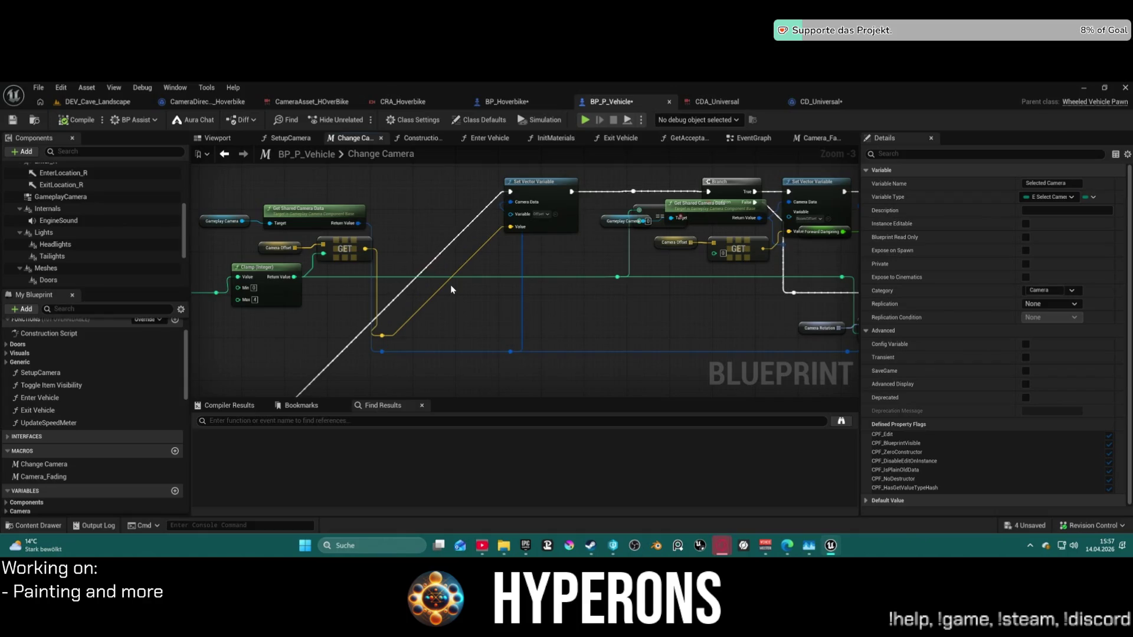
pyautogui.moveTo(511, 281)
pyautogui.mouseDown()
pyautogui.moveTo(487, 297)
pyautogui.moveTo(300, 331)
pyautogui.mouseUp()
# Move Get Shared Camera Data and the Gameplay Camera getter above the Branch and review the macro outputs.
pyautogui.moveTo(480, 257); pyautogui.dragTo(487, 190)
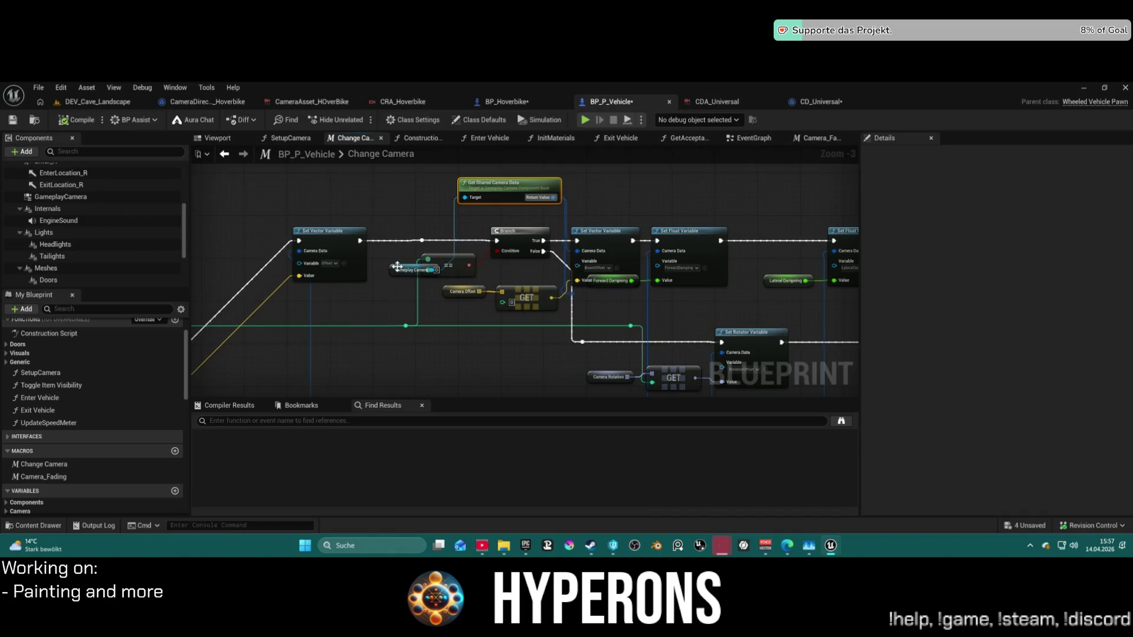
pyautogui.moveTo(398, 266); pyautogui.dragTo(395, 177)
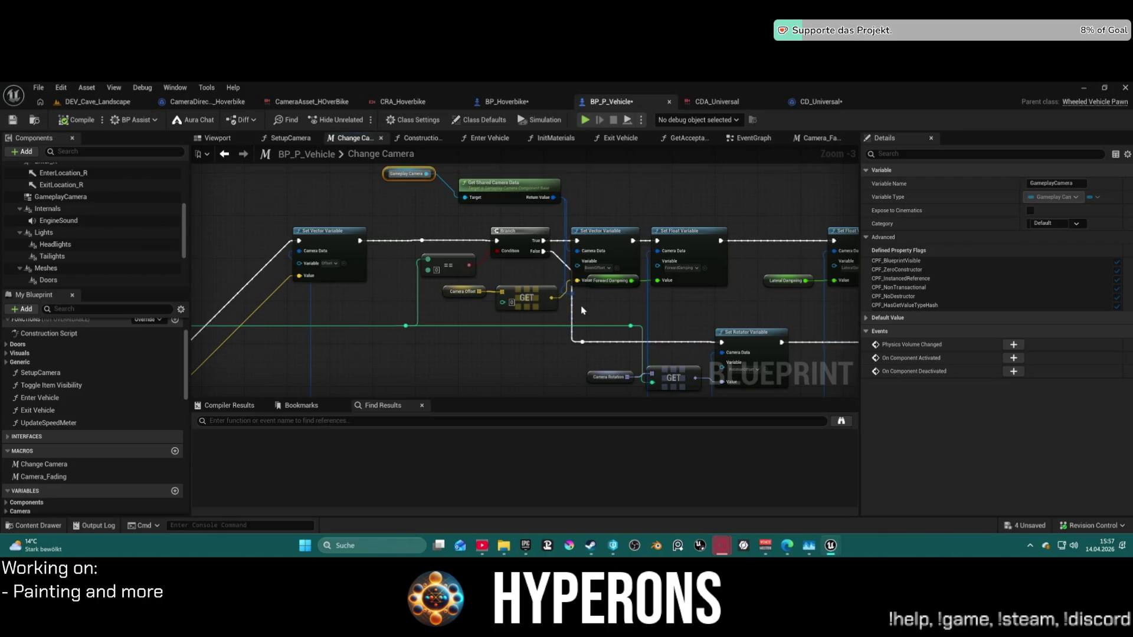
pyautogui.scroll(-2, 673, 307)
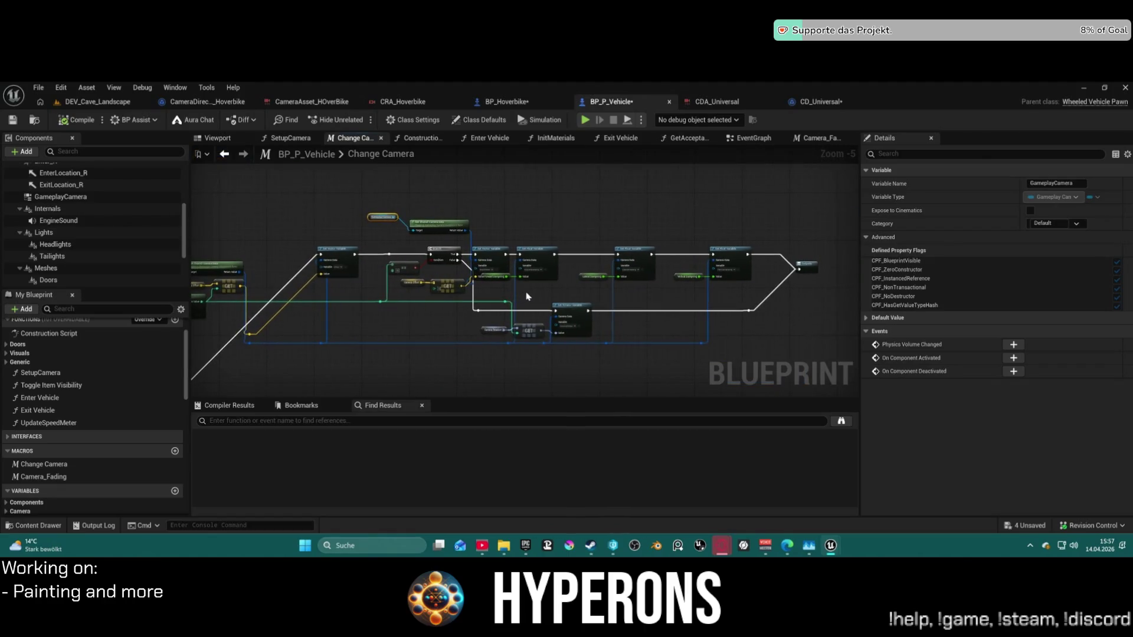
pyautogui.scroll(3, 530, 297)
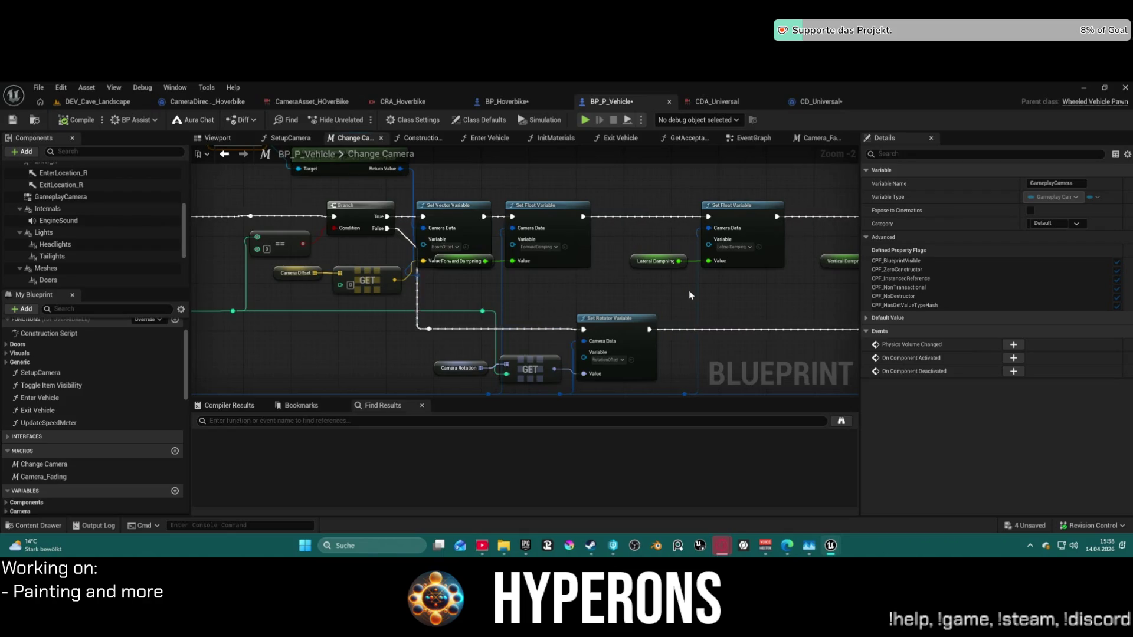
pyautogui.moveTo(678, 294)
pyautogui.mouseDown()
pyautogui.moveTo(517, 285)
pyautogui.moveTo(676, 280)
pyautogui.mouseUp()
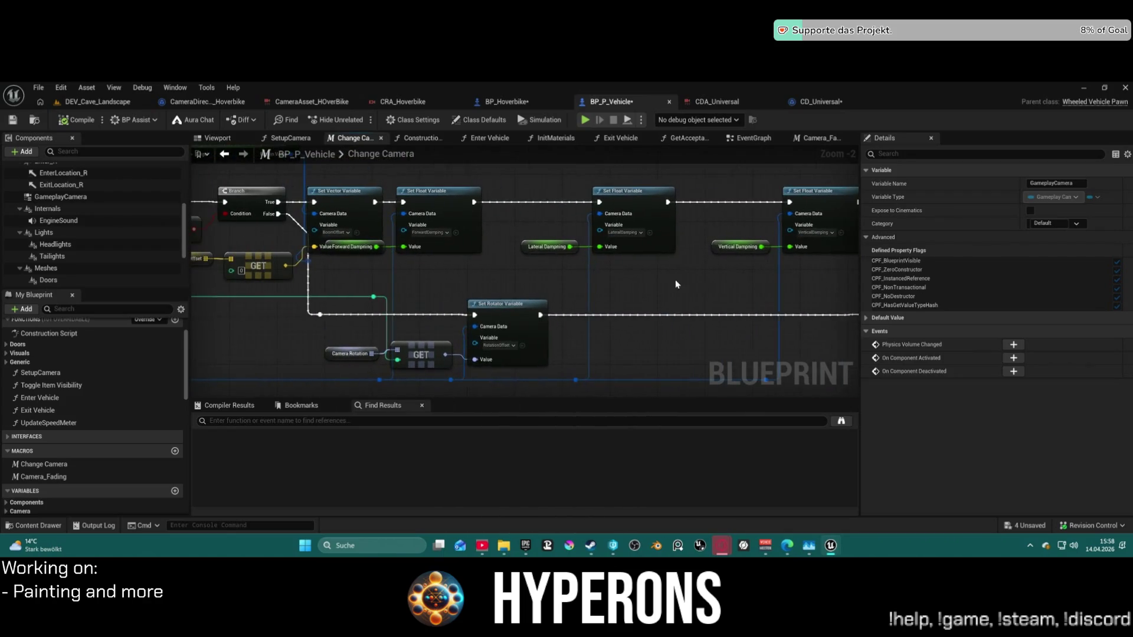
pyautogui.moveTo(493, 247); pyautogui.dragTo(659, 264)
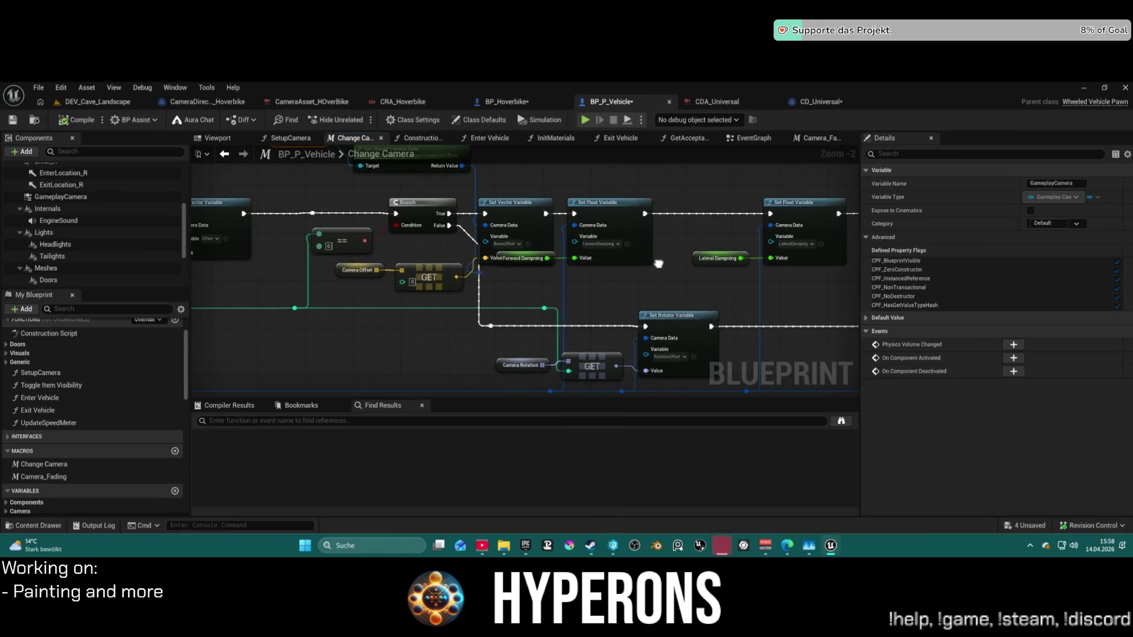
pyautogui.click(65, 465)
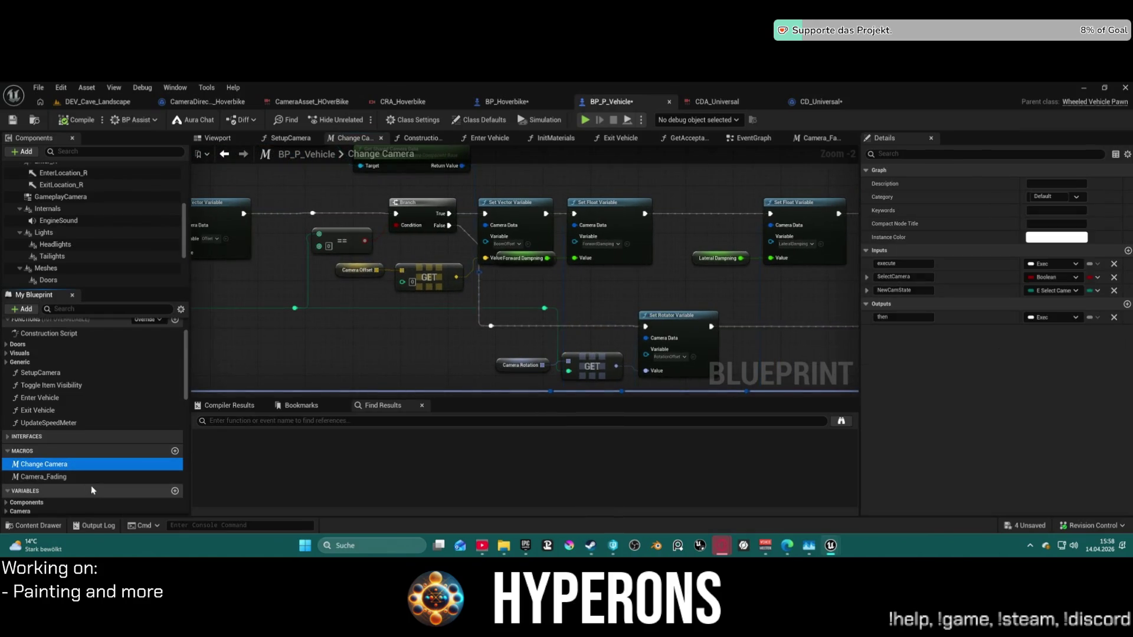
pyautogui.click(333, 198)
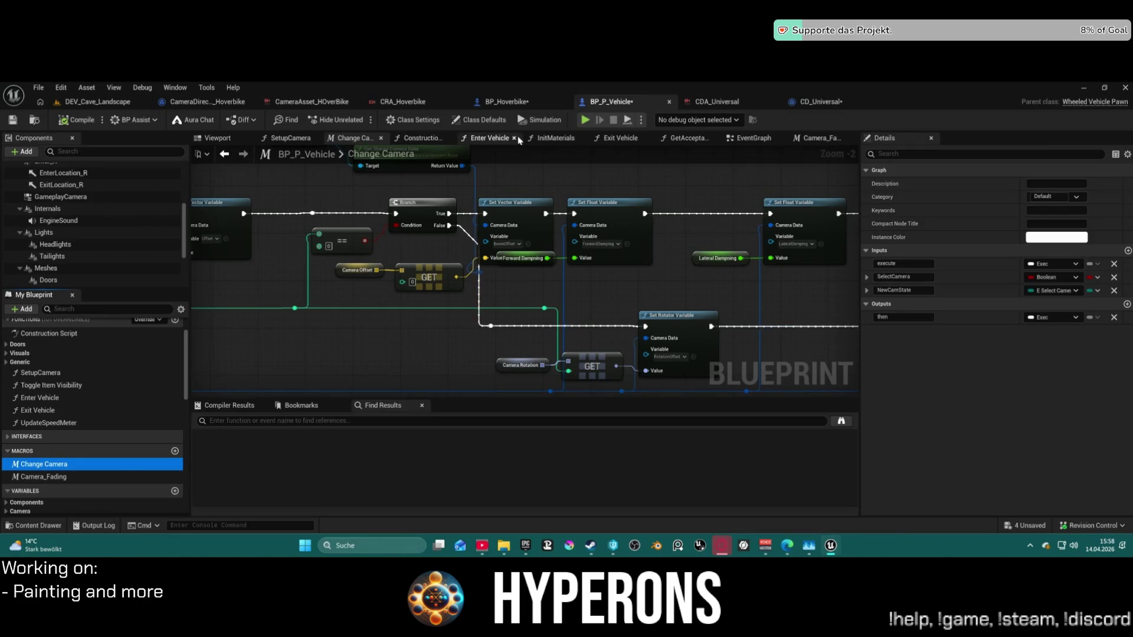
pyautogui.click(750, 138)
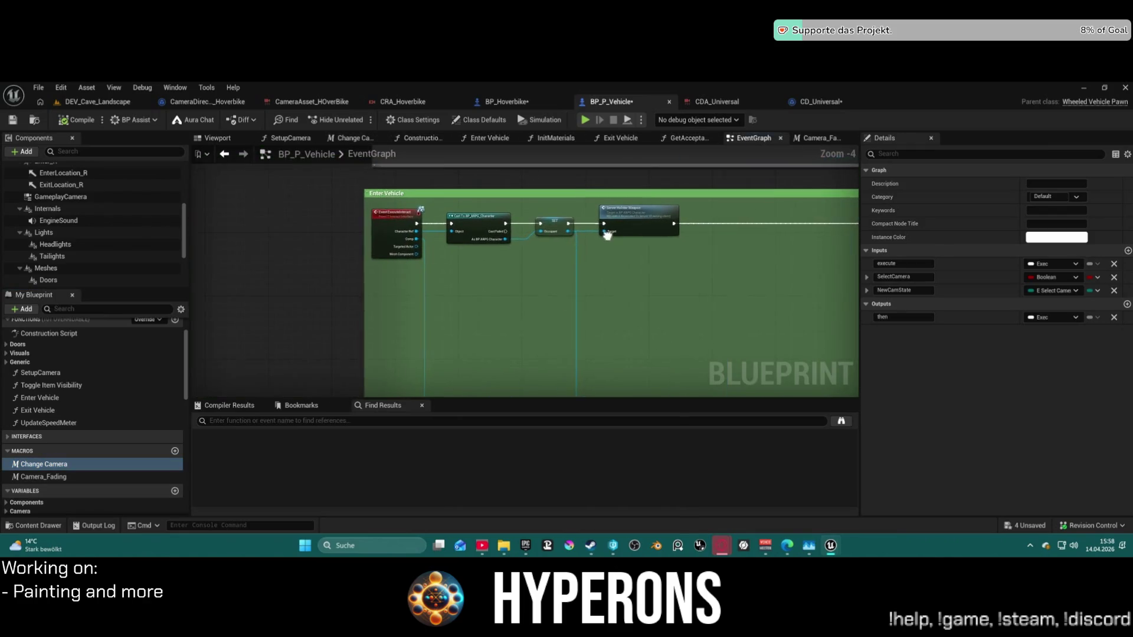
# Insert Change Camera between Set Actor Tick Enabled and Set Timer in Enter Vehicle, then play-test.
pyautogui.scroll(-1, 607, 235)
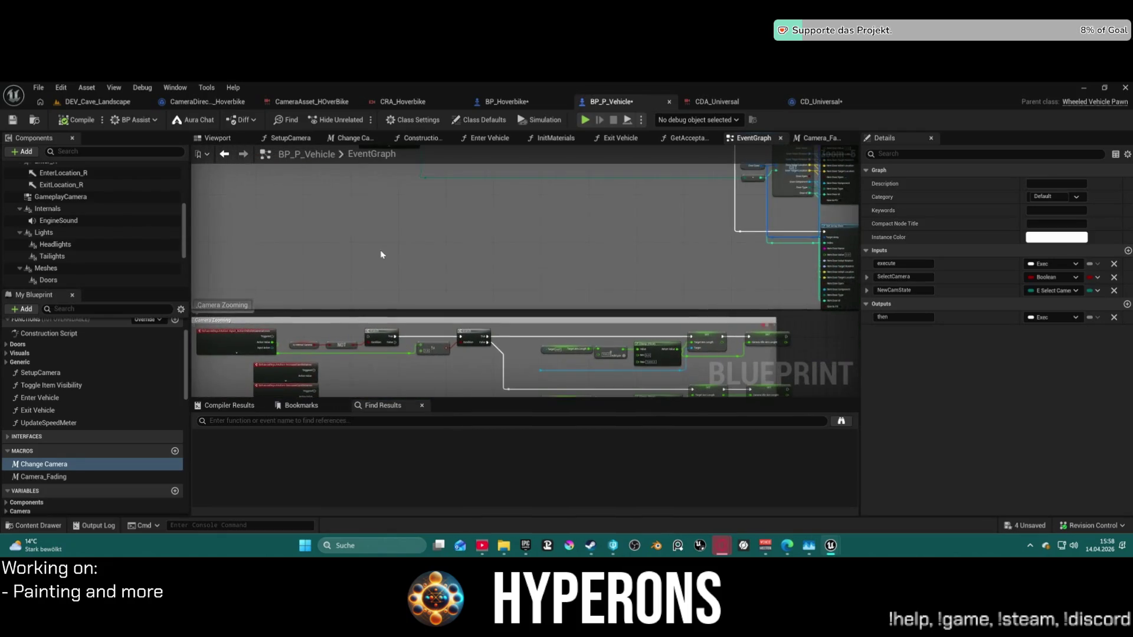
pyautogui.moveTo(381, 254)
pyautogui.mouseDown()
pyautogui.moveTo(205, 277)
pyautogui.moveTo(192, 149)
pyautogui.moveTo(300, 189)
pyautogui.moveTo(605, 216)
pyautogui.moveTo(533, 213)
pyautogui.moveTo(397, 372)
pyautogui.moveTo(484, 318)
pyautogui.mouseUp()
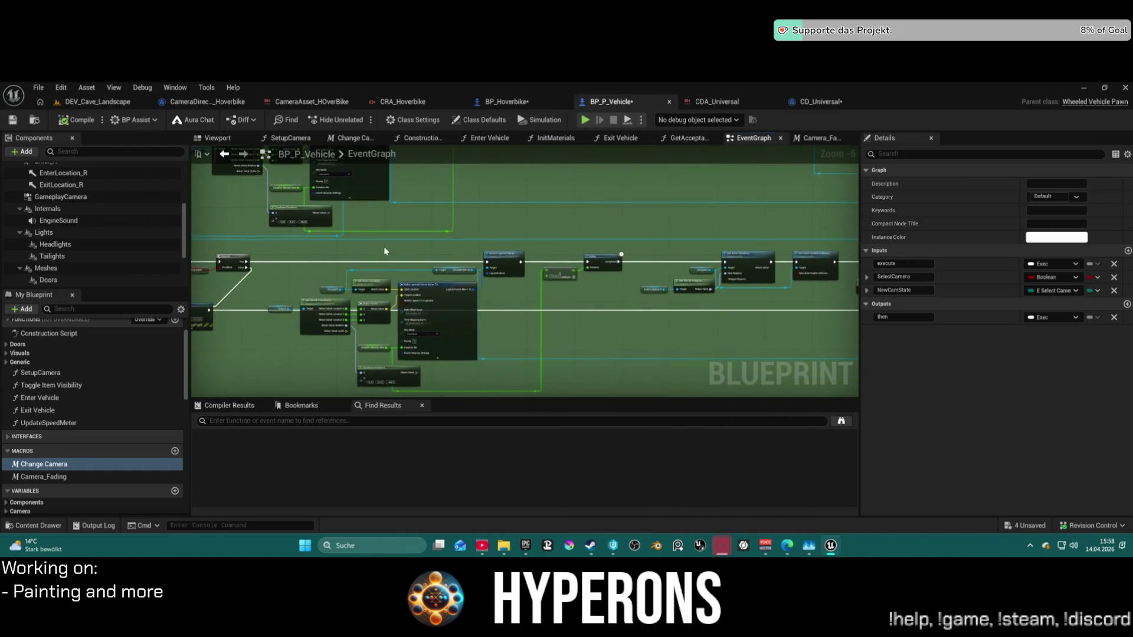
pyautogui.scroll(3, 693, 326)
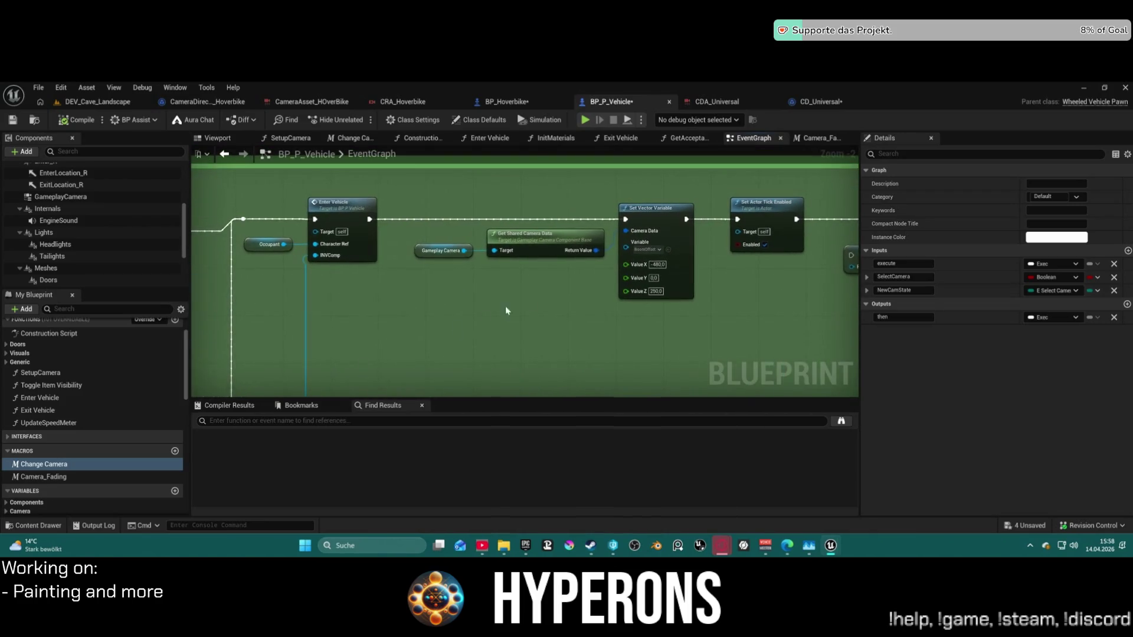
pyautogui.moveTo(795, 246)
pyautogui.mouseDown()
pyautogui.moveTo(354, 272)
pyautogui.moveTo(662, 271)
pyautogui.mouseUp()
pyautogui.moveTo(30, 466)
pyautogui.mouseDown()
pyautogui.moveTo(461, 294)
pyautogui.moveTo(523, 213)
pyautogui.moveTo(522, 224)
pyautogui.mouseUp()
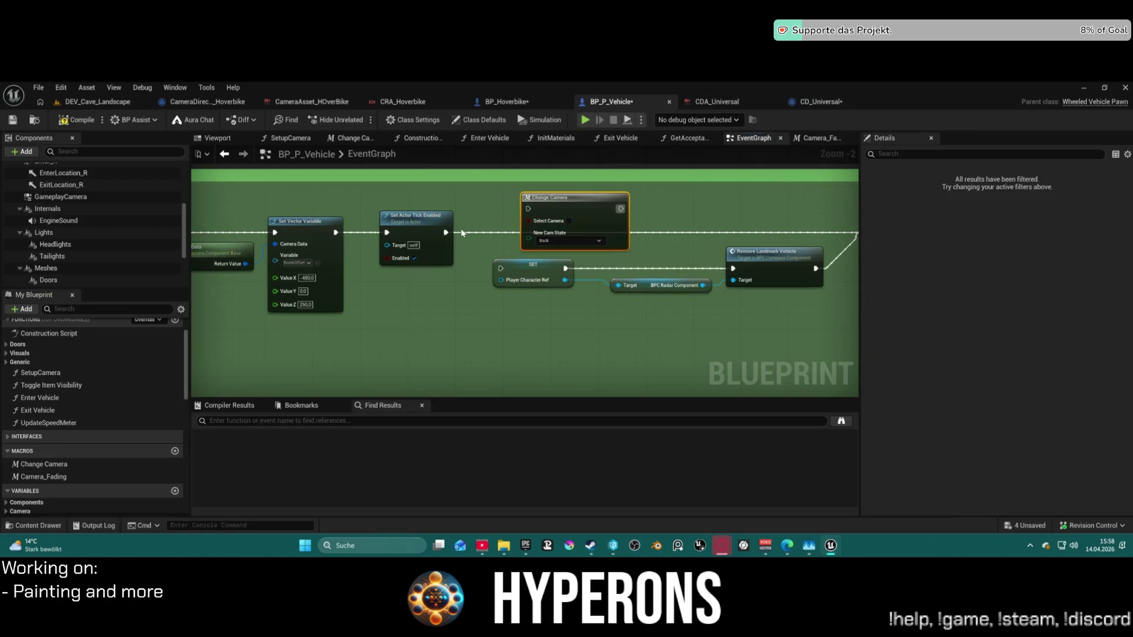
pyautogui.moveTo(445, 232); pyautogui.dragTo(528, 208)
pyautogui.moveTo(590, 331); pyautogui.dragTo(458, 329)
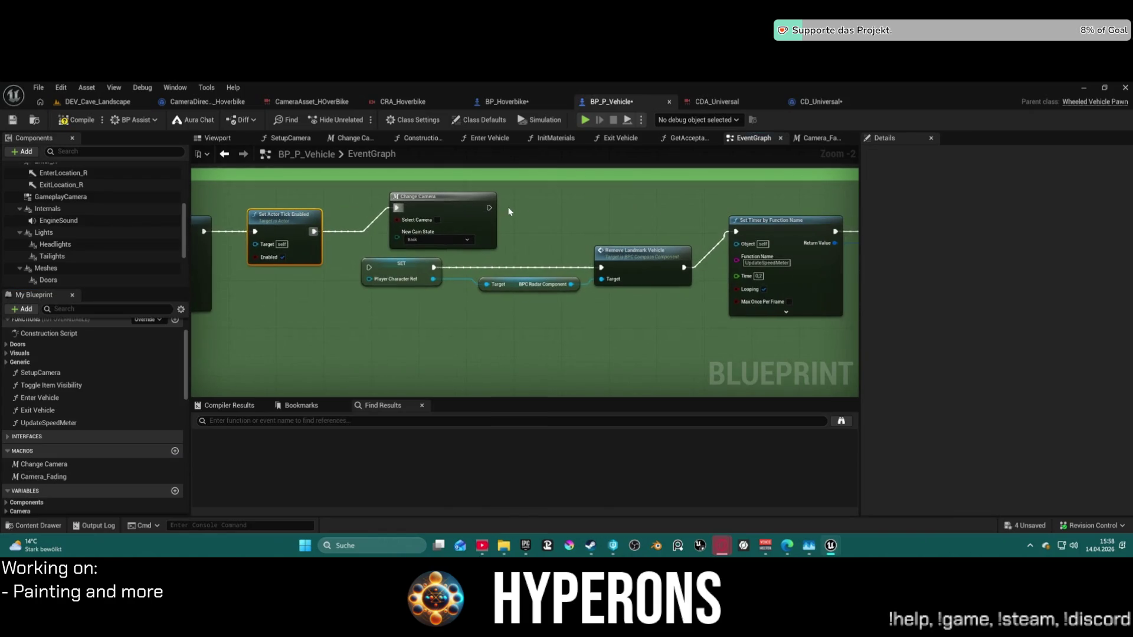
pyautogui.moveTo(493, 210); pyautogui.dragTo(736, 232)
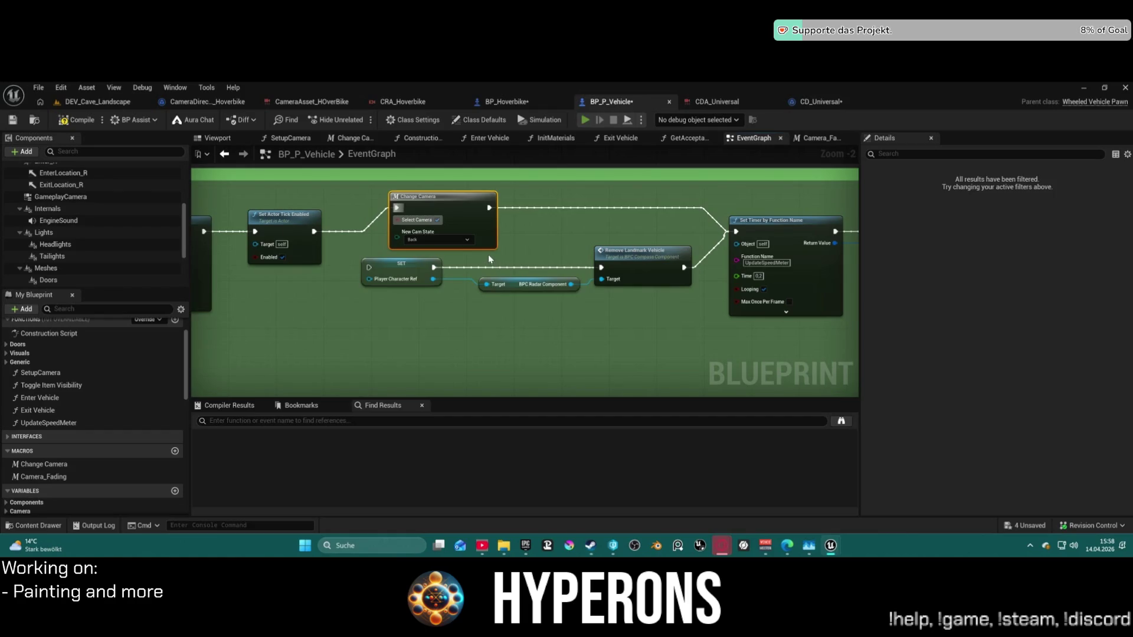
pyautogui.hotkey('alt', 'p')
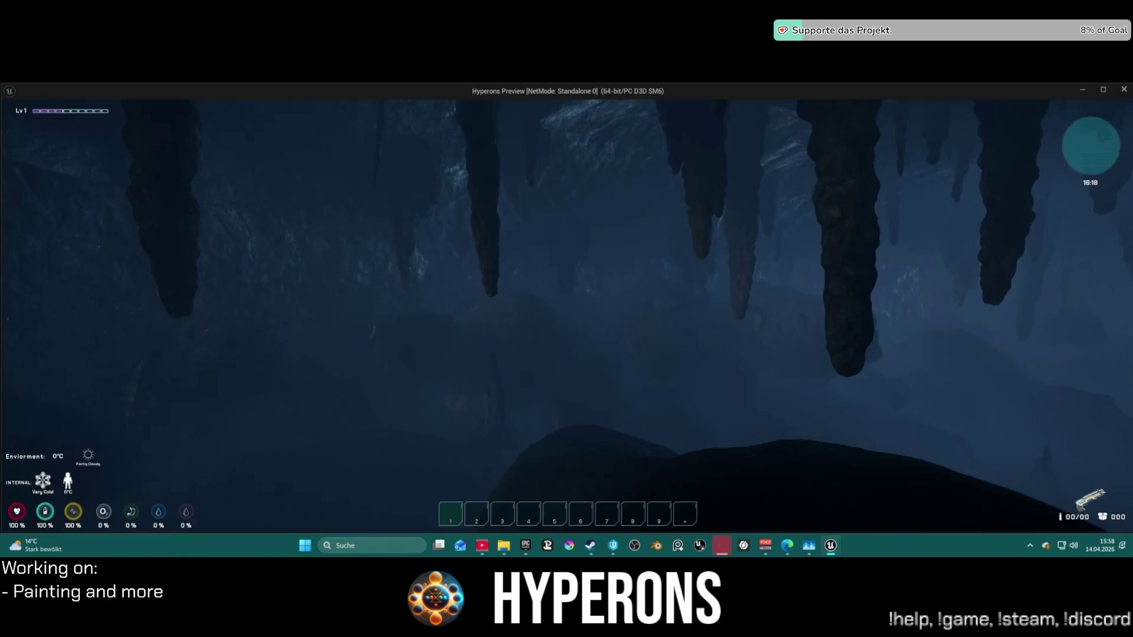
# Spawn the hoverbike with key 5, walk over and mount it, then stop the play-test.
pyautogui.press('5')
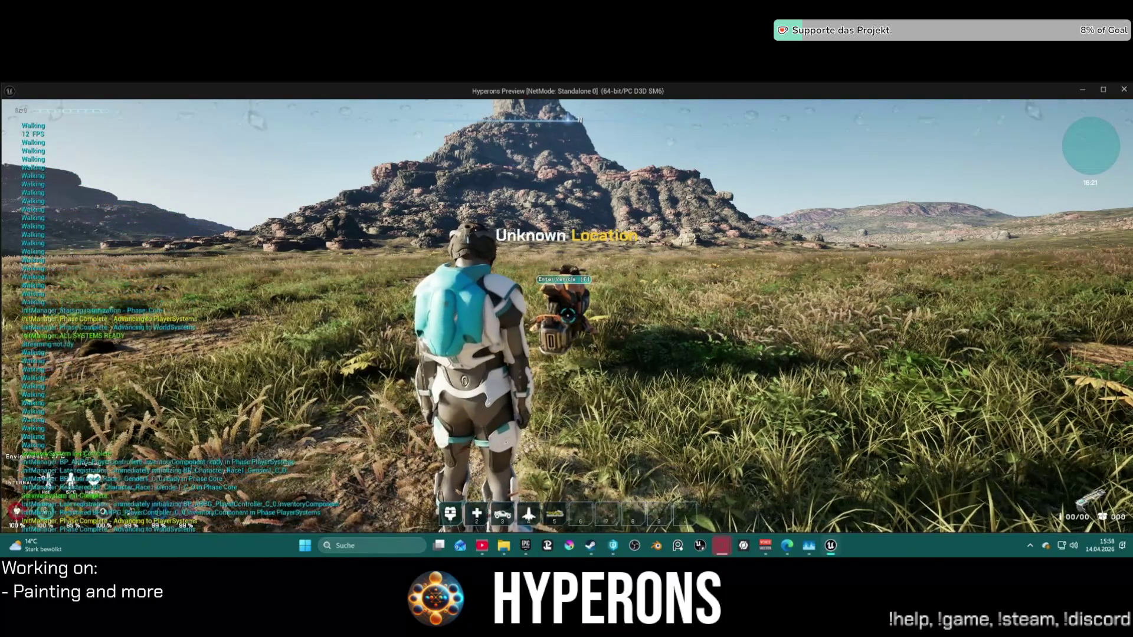
pyautogui.press('w')
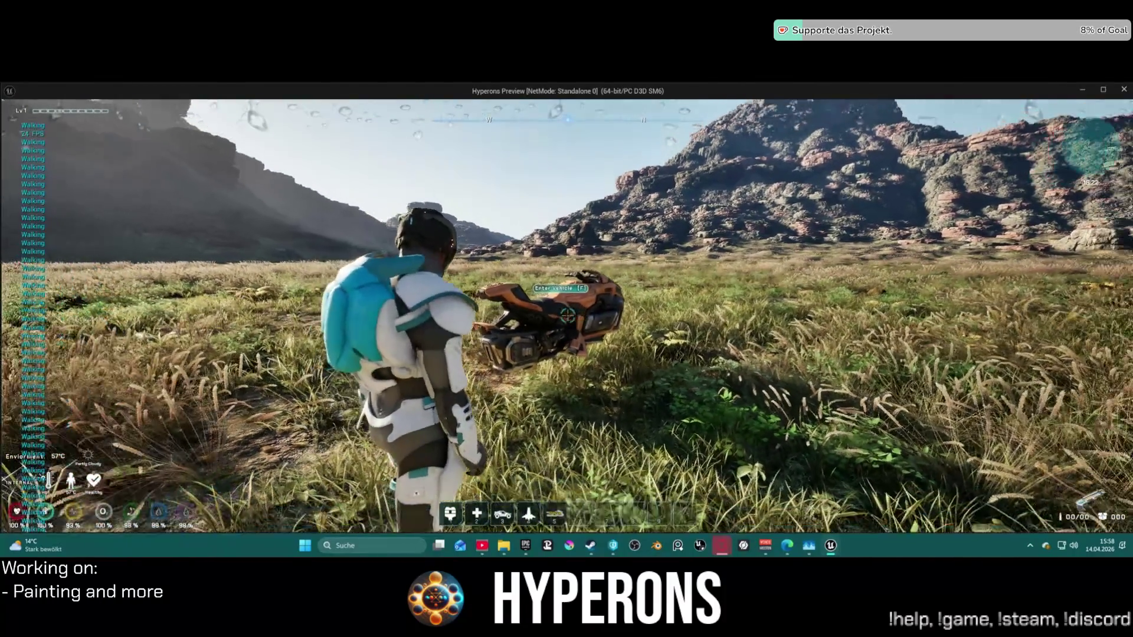
pyautogui.press('d')
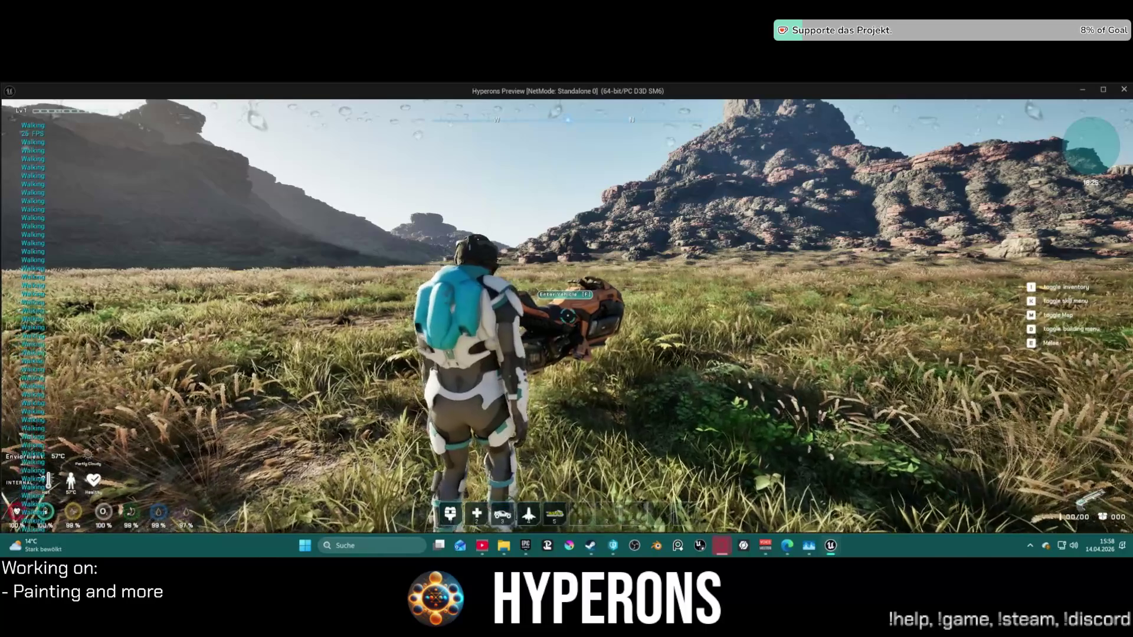
pyautogui.press('w')
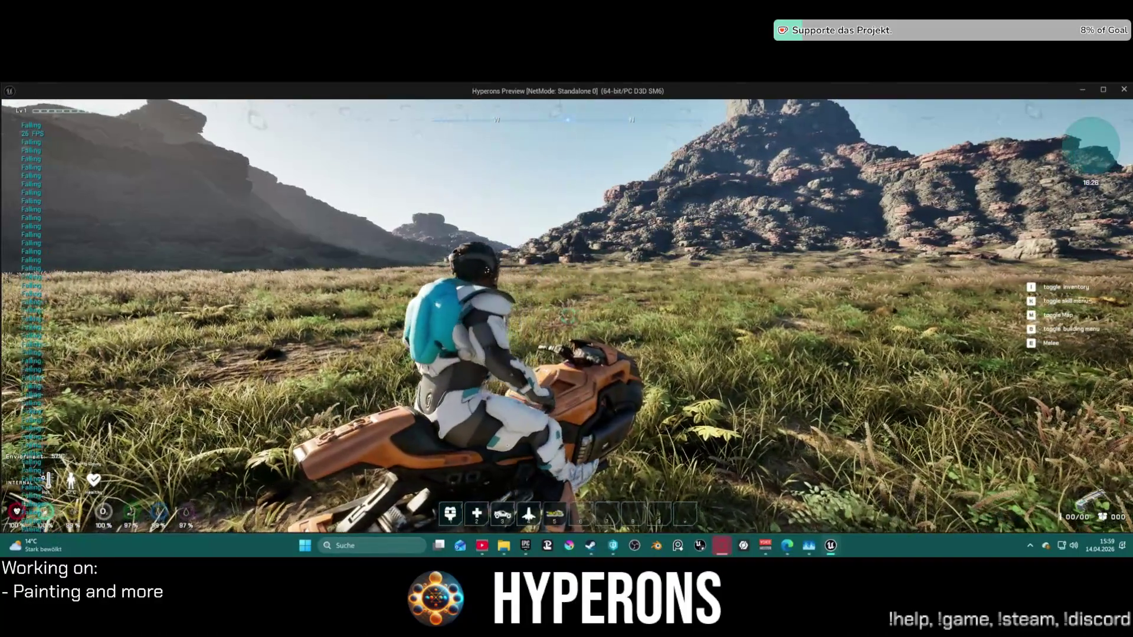
pyautogui.hotkey('alt', 'Tab')
pyautogui.press('Escape')
pyautogui.scroll(-5, 529, 230)
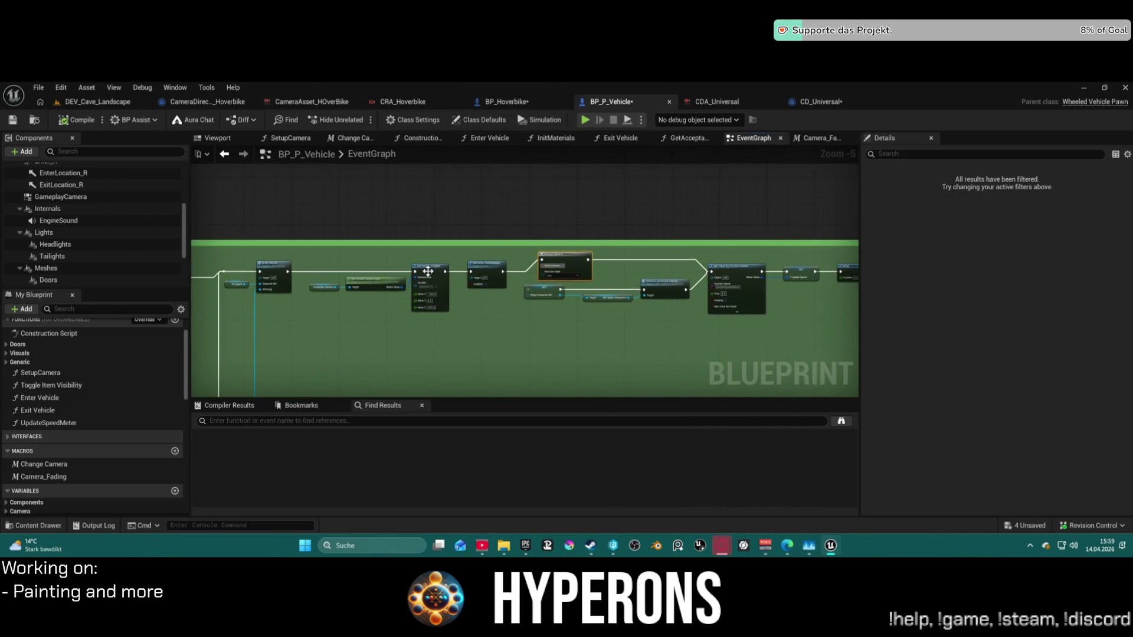
# Open BP_ShipMain from the Vehicles/Ships folder in the Content Drawer.
pyautogui.scroll(2, 82, 357)
pyautogui.scroll(-2, 87, 355)
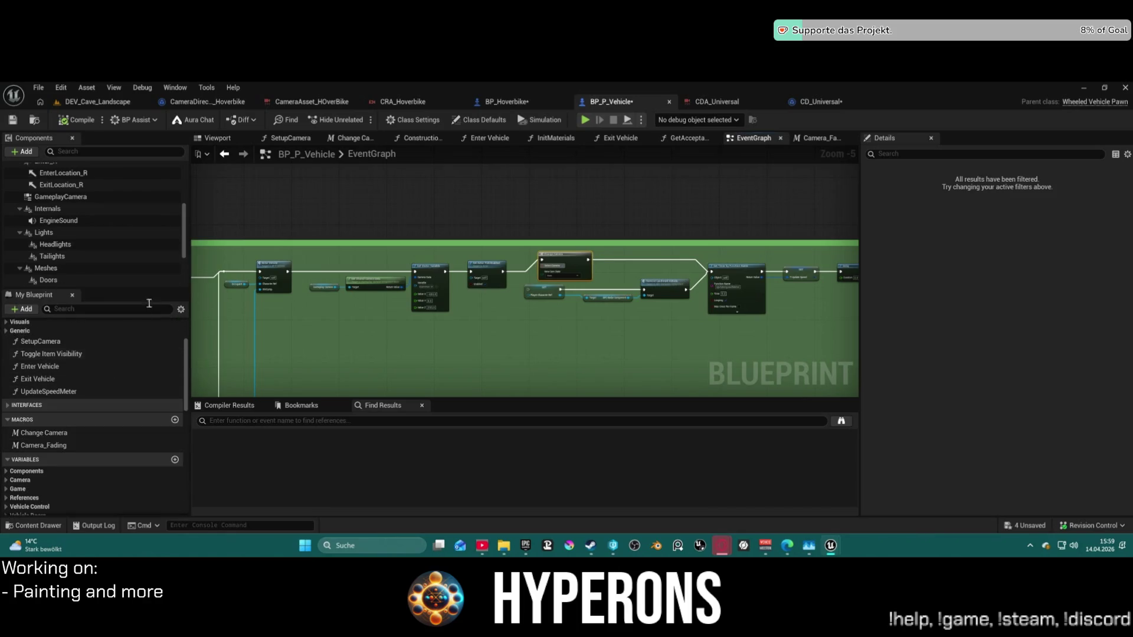
pyautogui.click(35, 120)
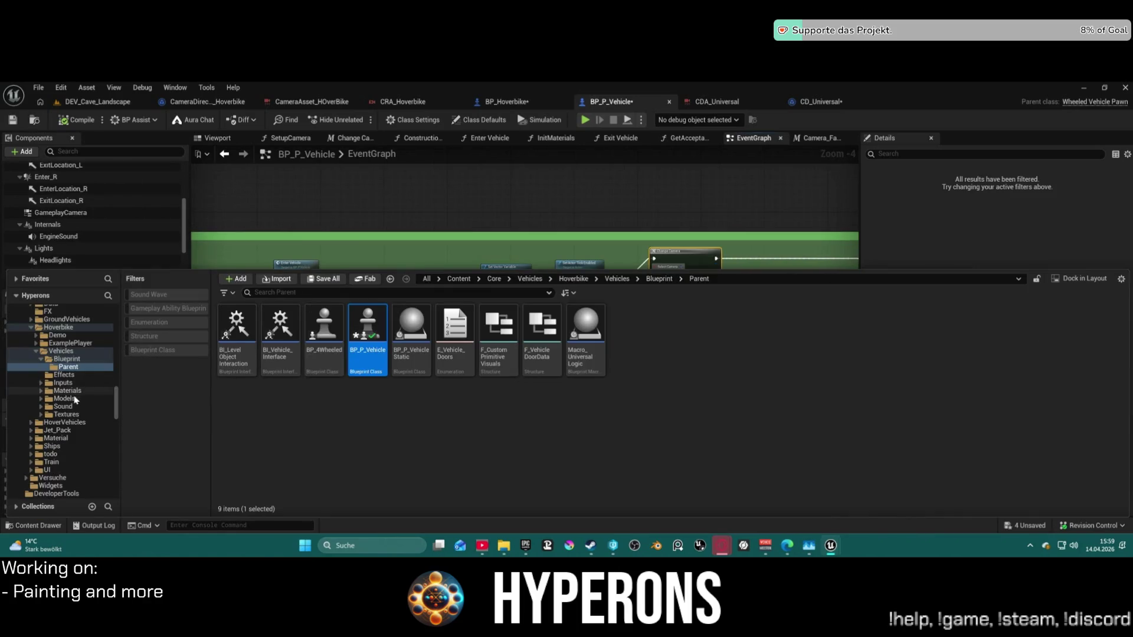
pyautogui.click(59, 448)
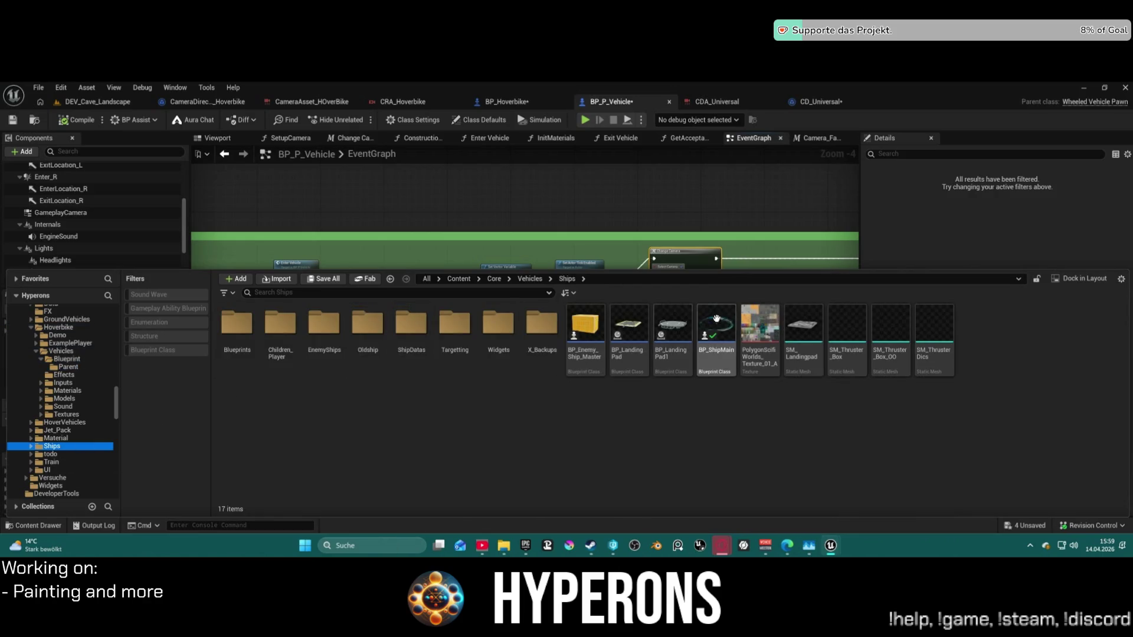
pyautogui.doubleClick(726, 367)
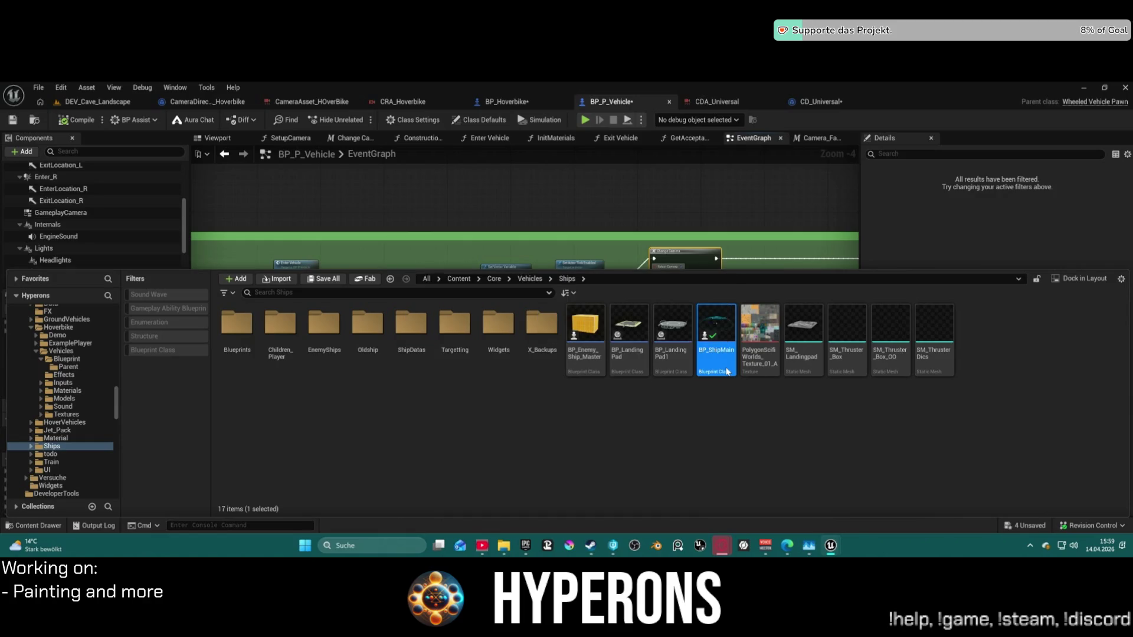
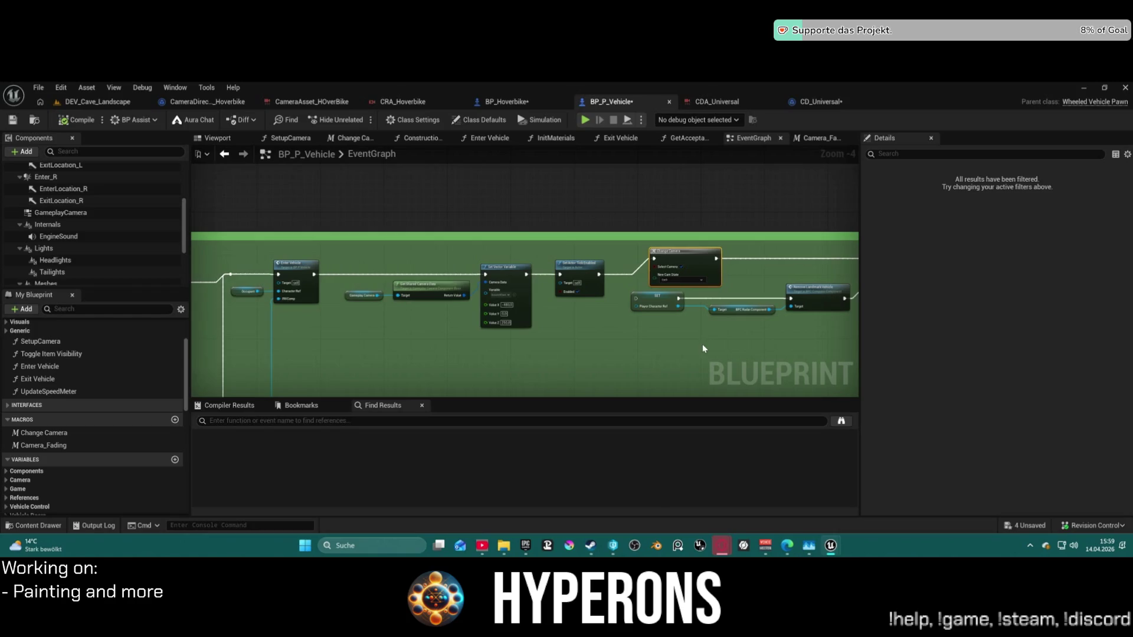
# Look through the Camera_Fading and GetAcceptableDistance graphs, then select Change Camera's Set Vector Variable node.
pyautogui.scroll(-3, 480, 286)
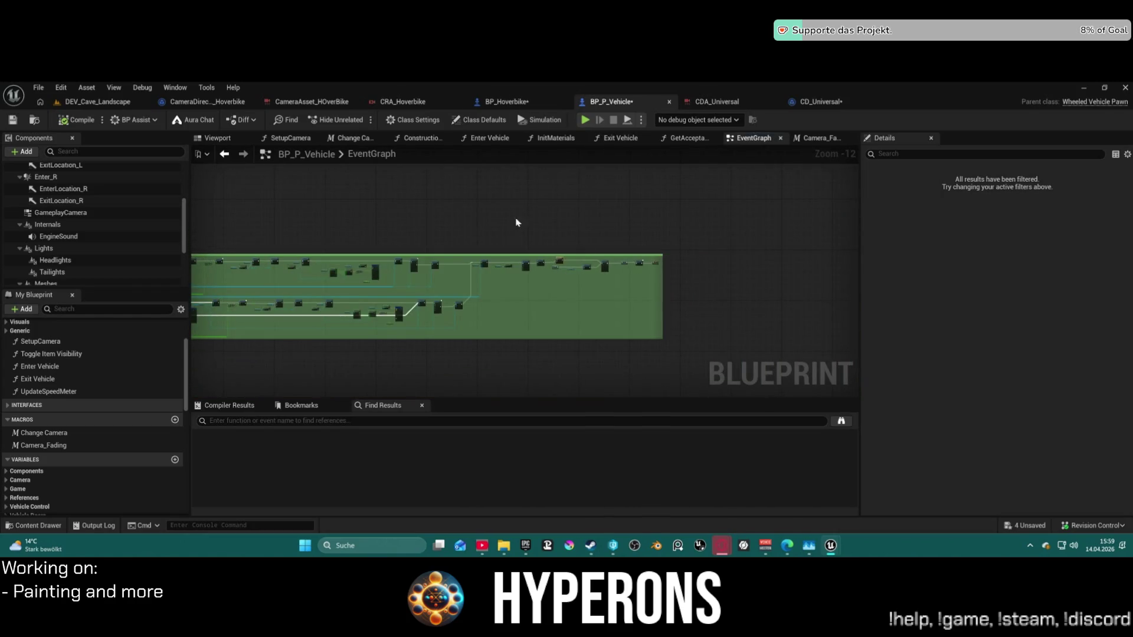
pyautogui.scroll(2, 515, 267)
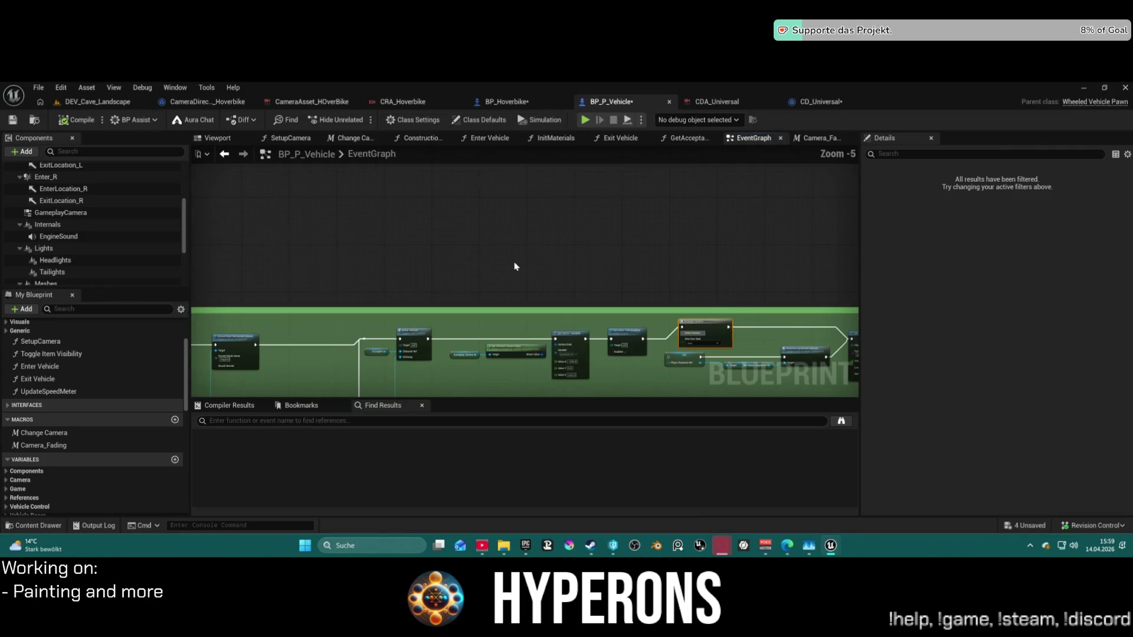
pyautogui.click(818, 142)
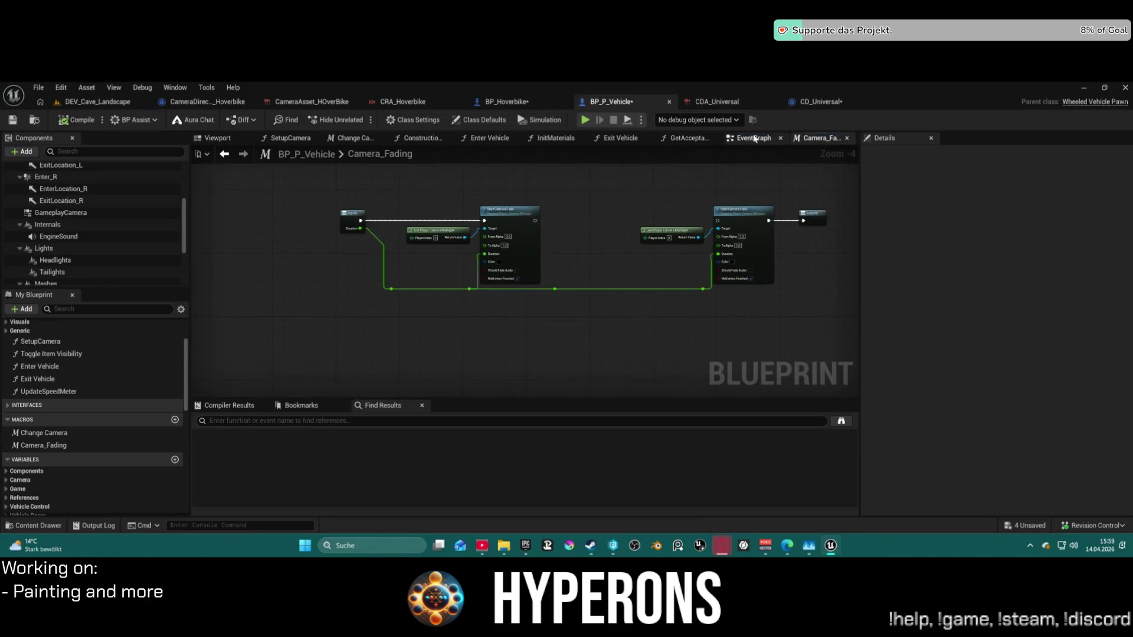
pyautogui.click(688, 138)
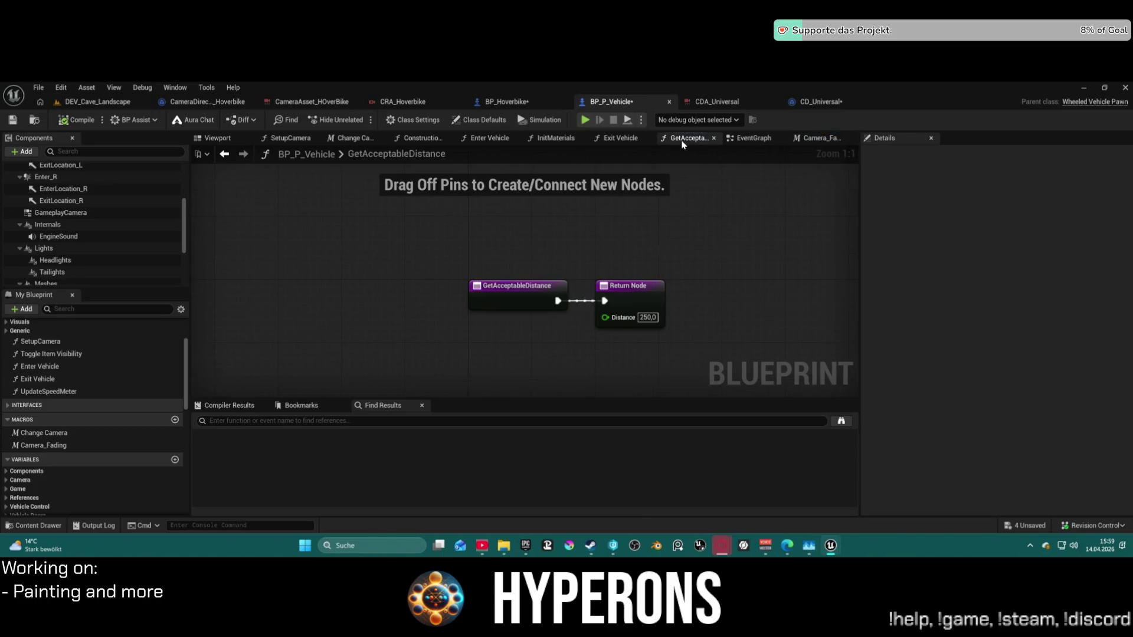
pyautogui.click(353, 138)
pyautogui.click(485, 237)
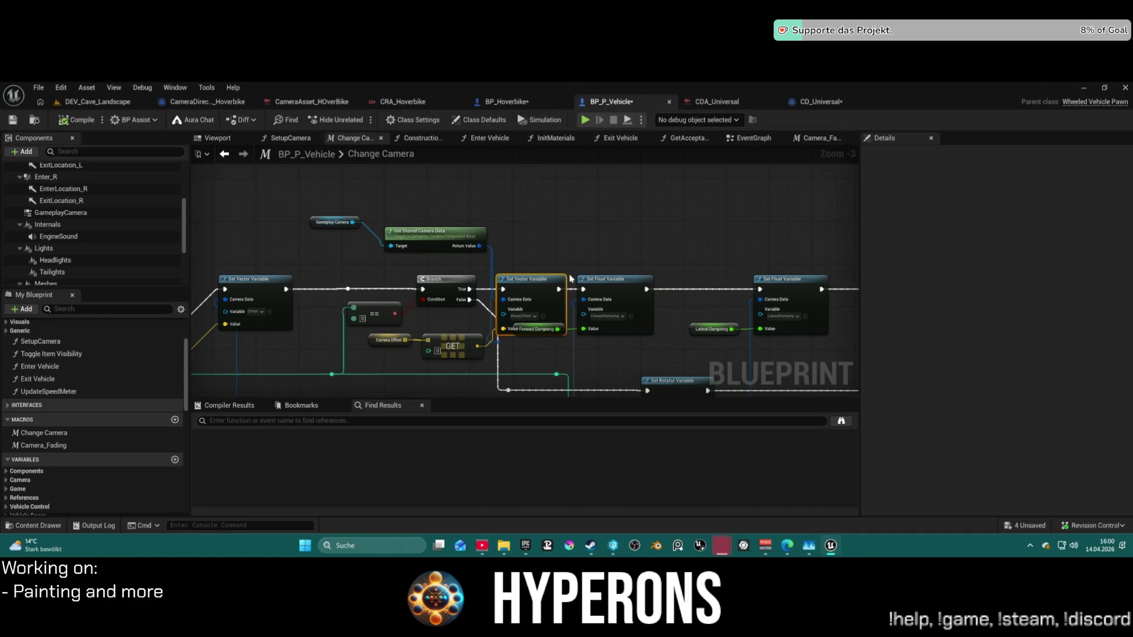
pyautogui.hotkey('ctrl', 'v')
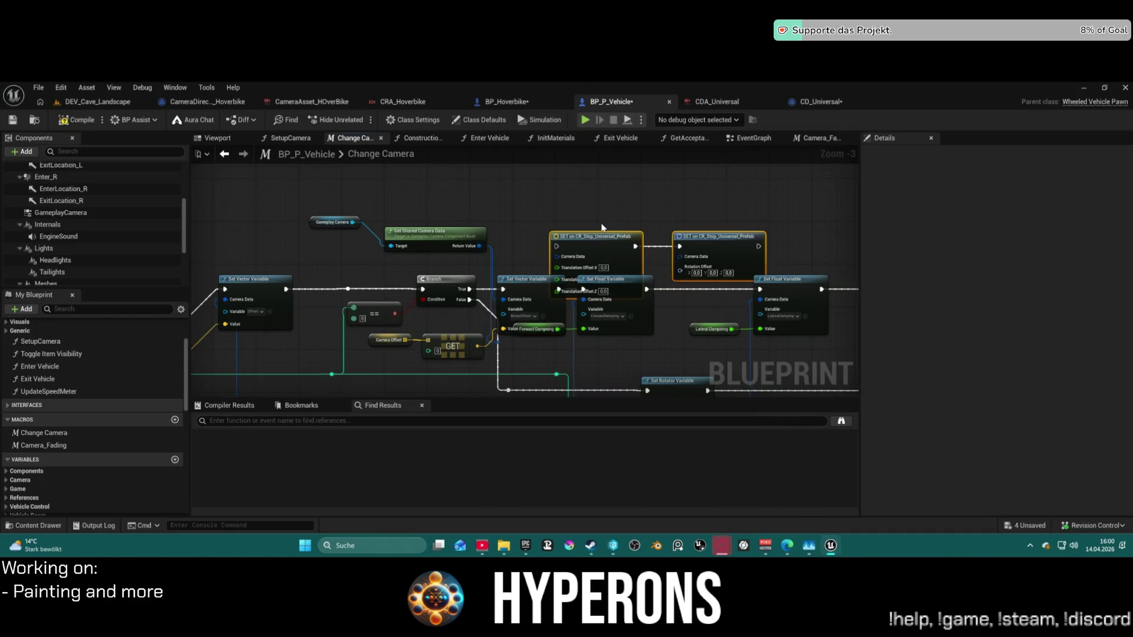
pyautogui.moveTo(607, 246)
pyautogui.mouseDown()
pyautogui.moveTo(586, 209)
pyautogui.moveTo(590, 222)
pyautogui.moveTo(508, 230)
pyautogui.mouseUp()
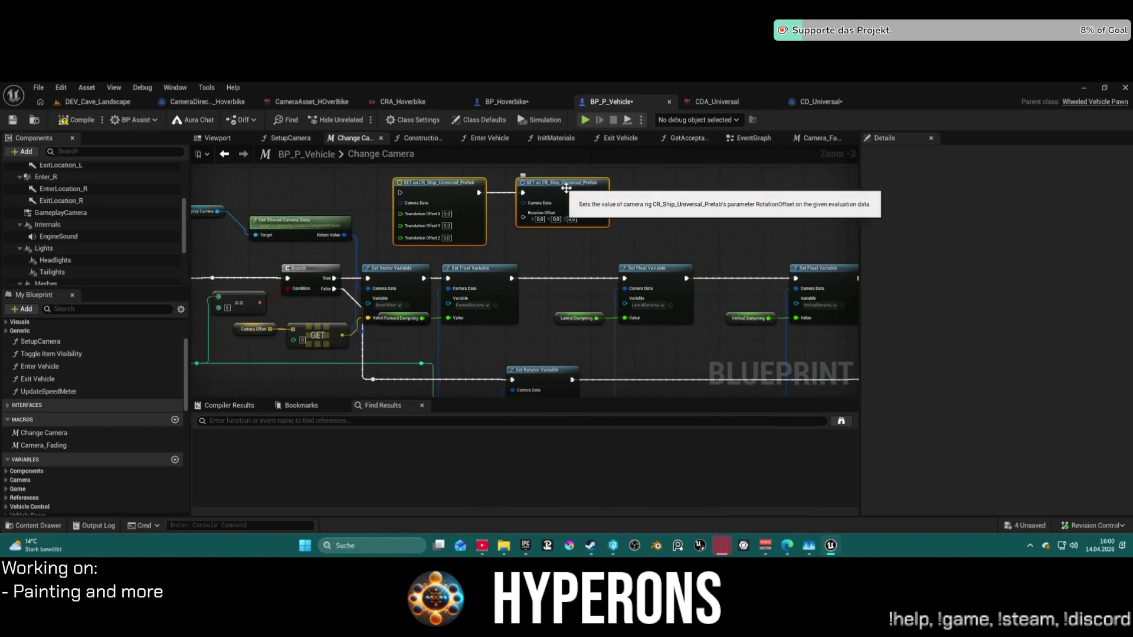
pyautogui.click(432, 190)
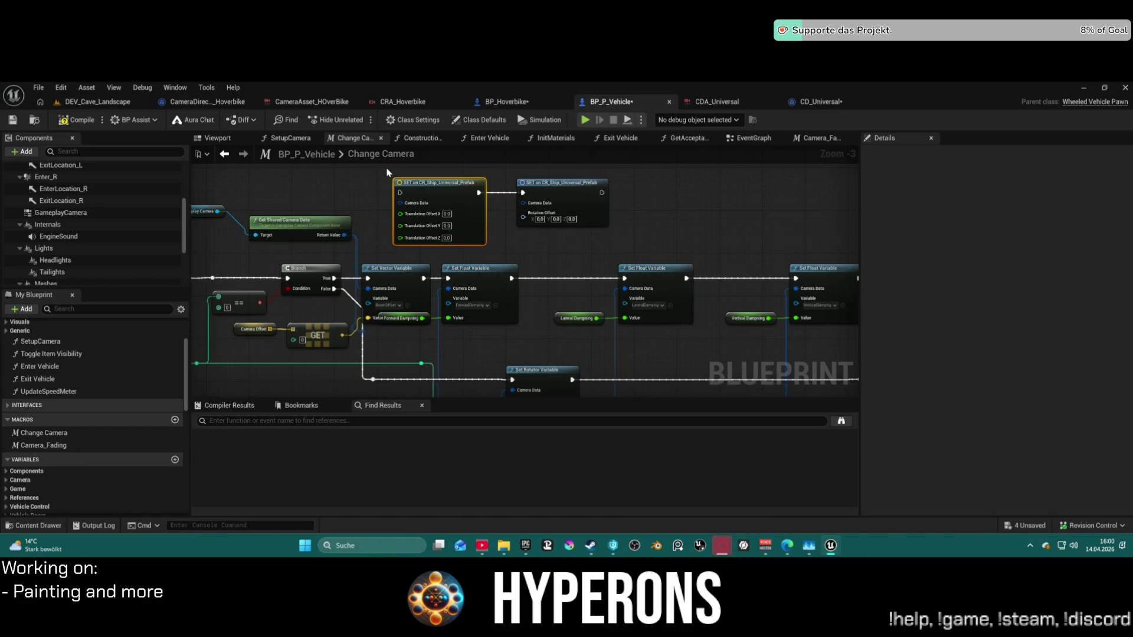
pyautogui.moveTo(386, 172); pyautogui.dragTo(610, 247)
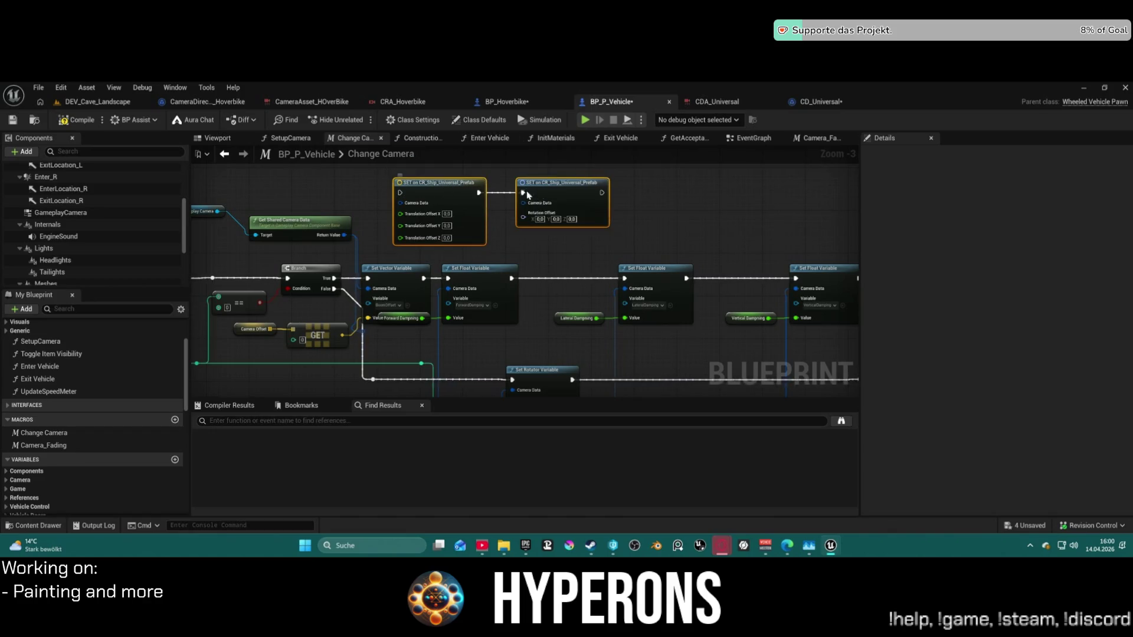
pyautogui.press('Delete')
pyautogui.moveTo(344, 235); pyautogui.dragTo(449, 219)
pyautogui.write('set boom')
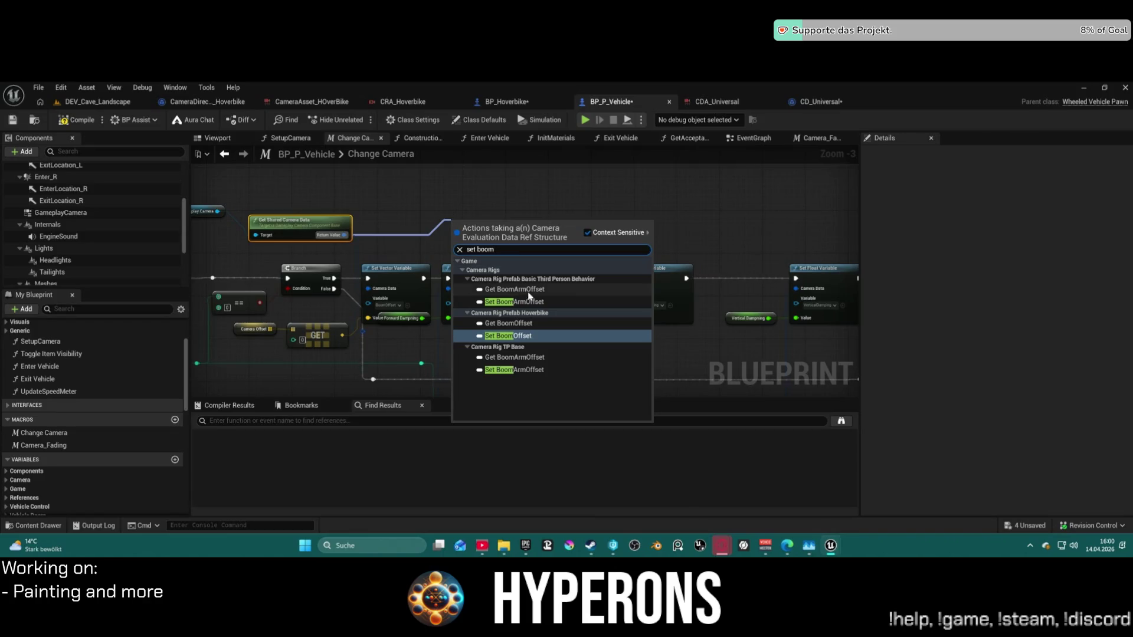
# Add hoverbike Boom Offset and CRA_Hoverbike Forward Damping setters from Get Shared Camera Data.
pyautogui.click(508, 336)
pyautogui.moveTo(513, 236); pyautogui.dragTo(470, 198)
pyautogui.moveTo(344, 235); pyautogui.dragTo(579, 212)
pyautogui.write('se')
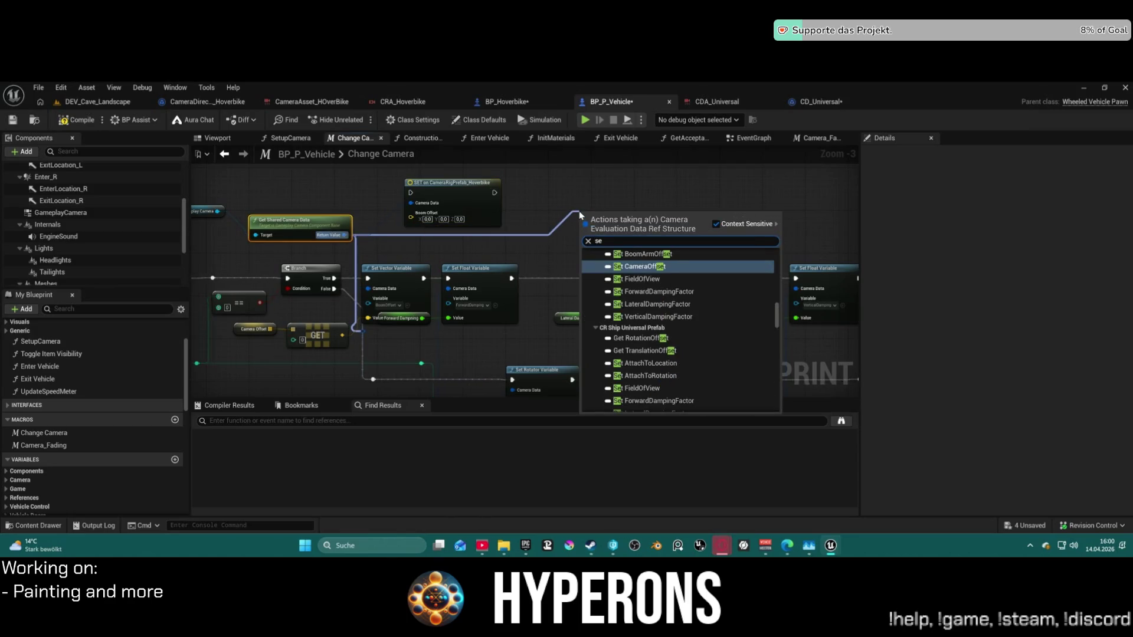
pyautogui.write('t for')
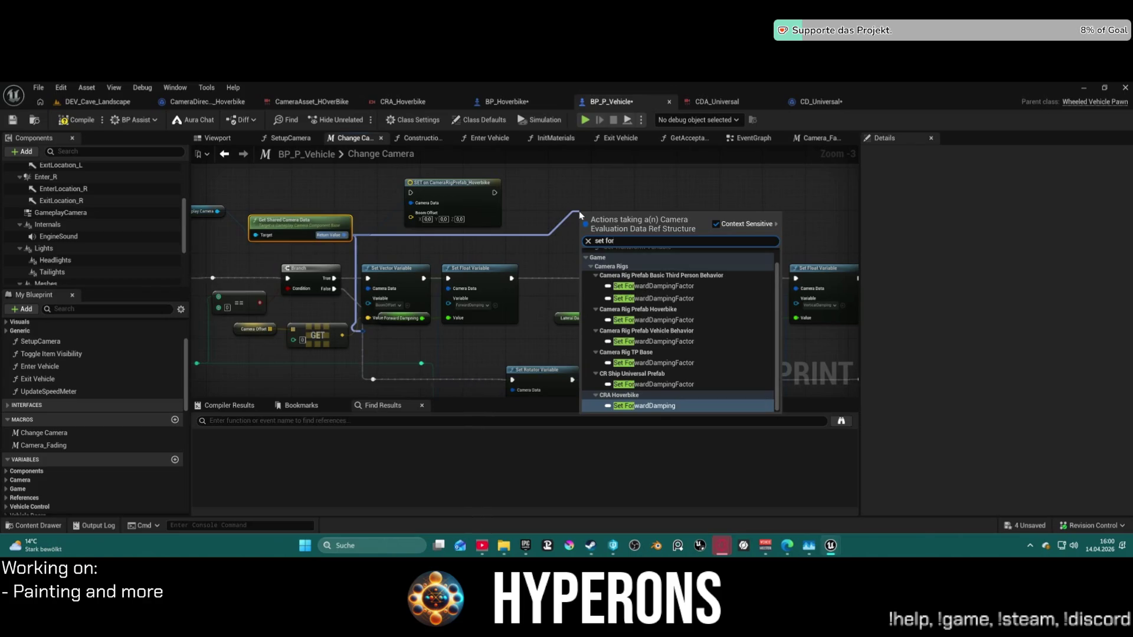
pyautogui.press('Return')
pyautogui.moveTo(602, 220); pyautogui.dragTo(546, 188)
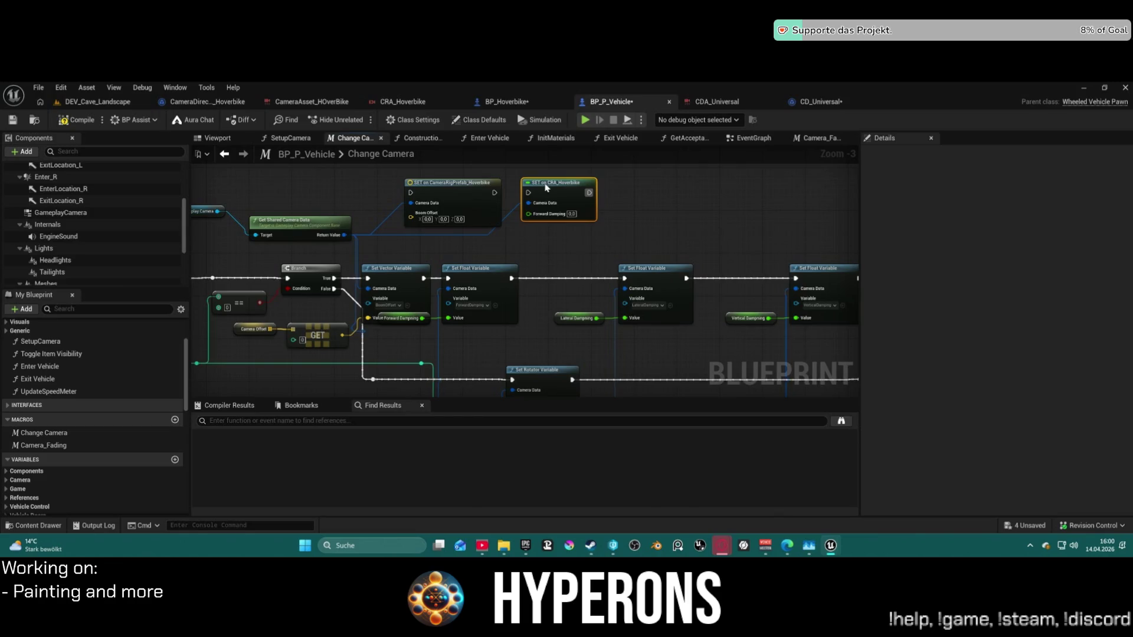
# Add CRA_Hoverbike Lateral Damping and Vertical Damping setters from the same Return Value.
pyautogui.moveTo(346, 235)
pyautogui.mouseDown()
pyautogui.moveTo(662, 222)
pyautogui.moveTo(659, 198)
pyautogui.mouseUp()
pyautogui.write('set later')
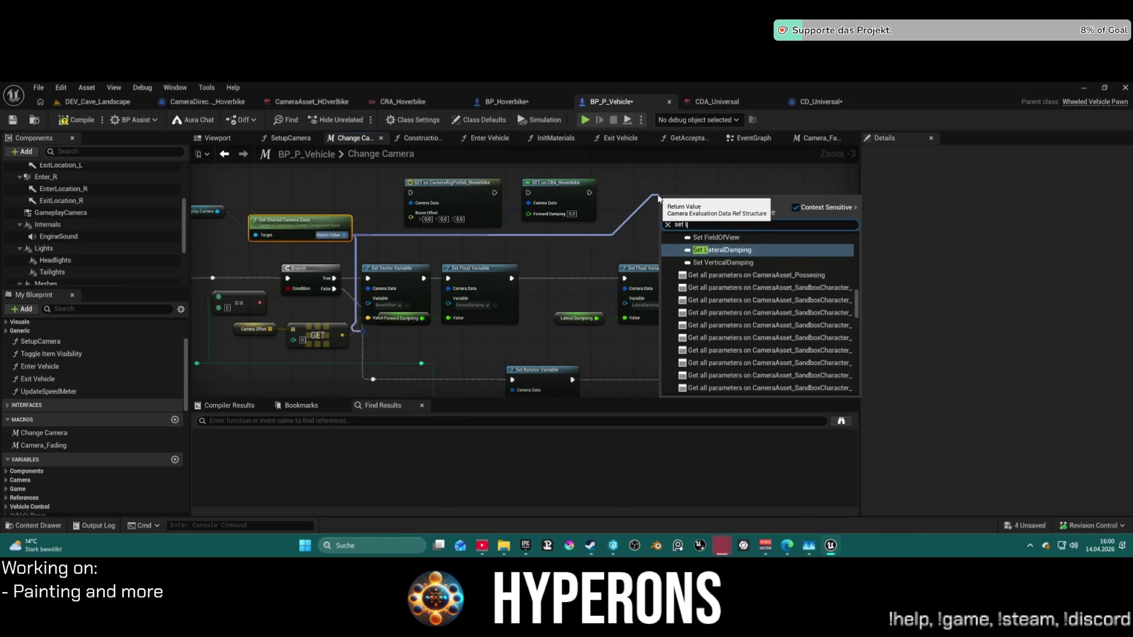
pyautogui.press('Return')
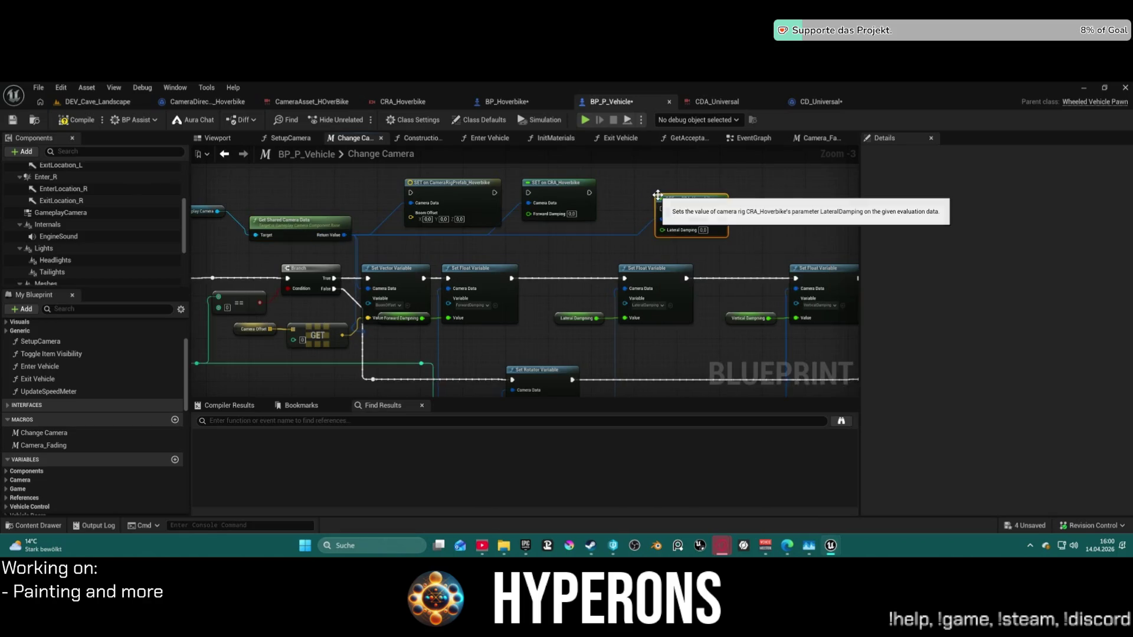
pyautogui.moveTo(344, 235)
pyautogui.mouseDown()
pyautogui.moveTo(569, 273)
pyautogui.moveTo(496, 248)
pyautogui.mouseUp()
pyautogui.write('set vertica')
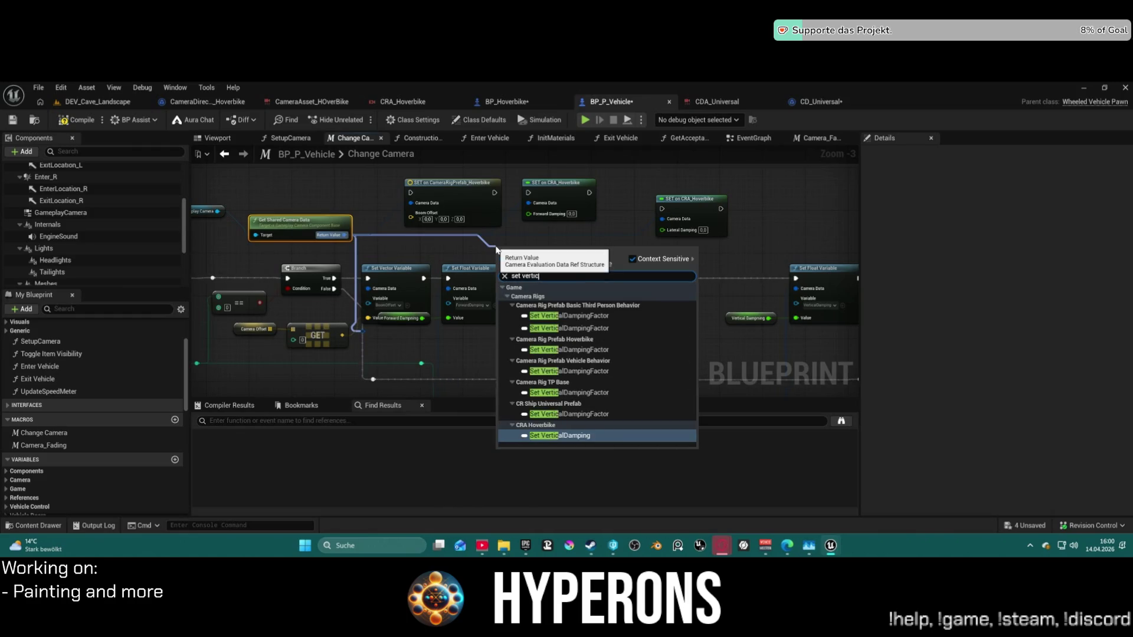
pyautogui.press('Return')
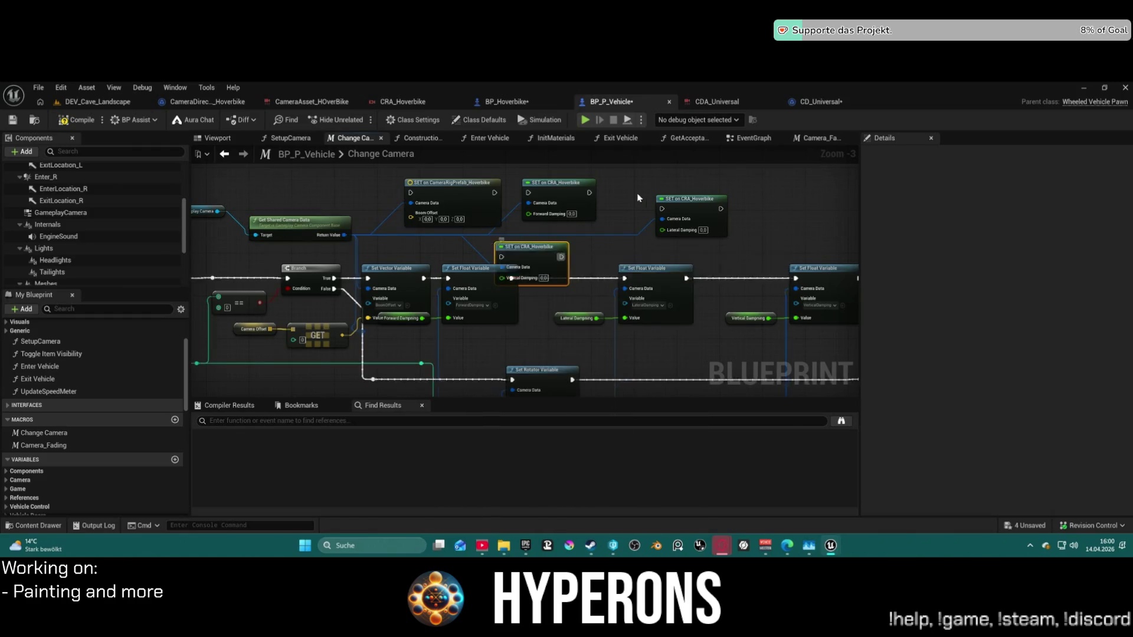
# Chain the four hoverbike setters' exec pins, with Boom Offset running after the Branch.
pyautogui.scroll(-2, 649, 195)
pyautogui.moveTo(582, 221)
pyautogui.mouseDown()
pyautogui.moveTo(729, 190)
pyautogui.moveTo(543, 197)
pyautogui.mouseUp()
pyautogui.scroll(5, 729, 191)
pyautogui.moveTo(446, 201); pyautogui.dragTo(550, 207)
pyautogui.moveTo(635, 208); pyautogui.dragTo(740, 199)
pyautogui.moveTo(330, 277); pyautogui.dragTo(581, 289)
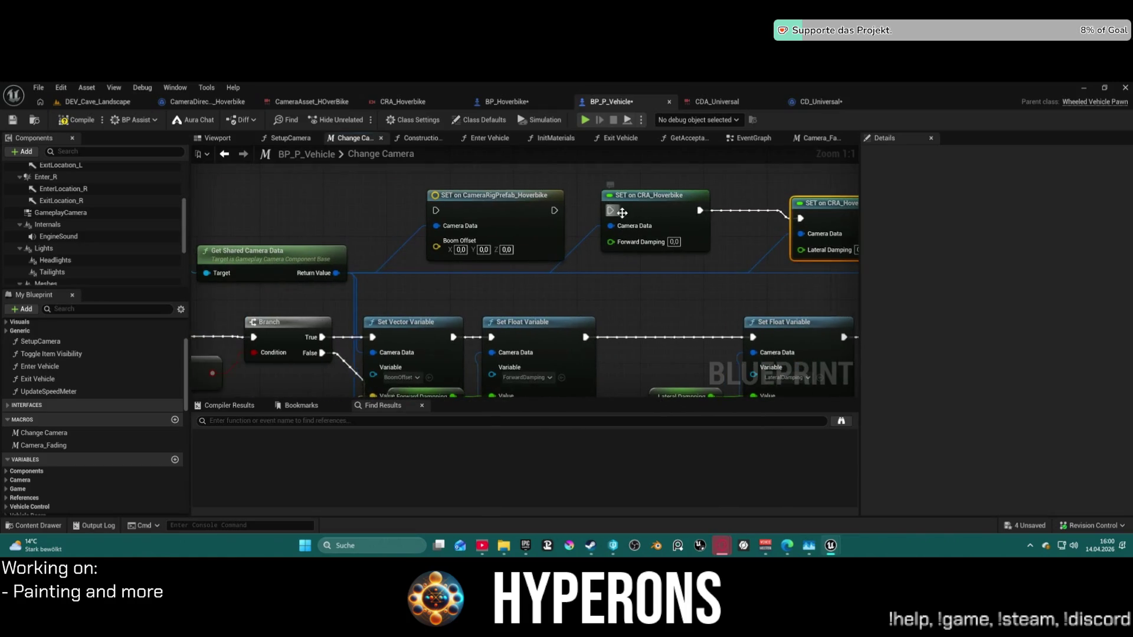
pyautogui.moveTo(610, 210); pyautogui.dragTo(555, 211)
pyautogui.moveTo(436, 210)
pyautogui.mouseDown()
pyautogui.moveTo(354, 323)
pyautogui.moveTo(324, 320)
pyautogui.moveTo(317, 339)
pyautogui.moveTo(374, 207)
pyautogui.mouseUp()
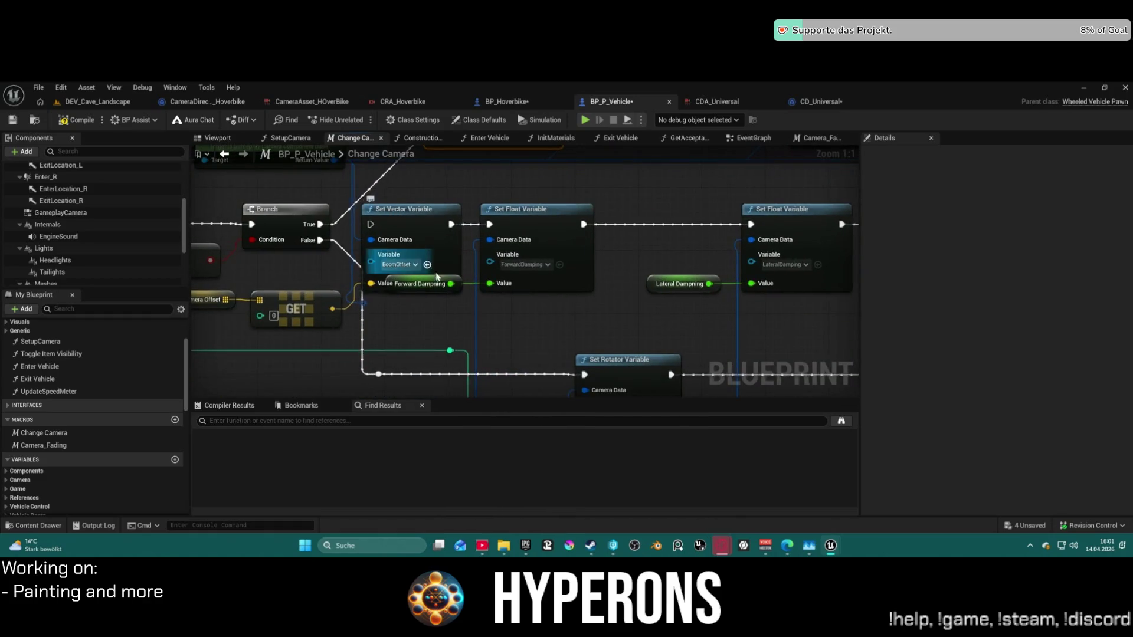
# Feed the camera offset GET into the Boom Offset setter.
pyautogui.moveTo(511, 307)
pyautogui.mouseDown()
pyautogui.moveTo(494, 182)
pyautogui.moveTo(324, 311)
pyautogui.moveTo(349, 331)
pyautogui.moveTo(380, 321)
pyautogui.mouseUp()
pyautogui.scroll(-2, 460, 218)
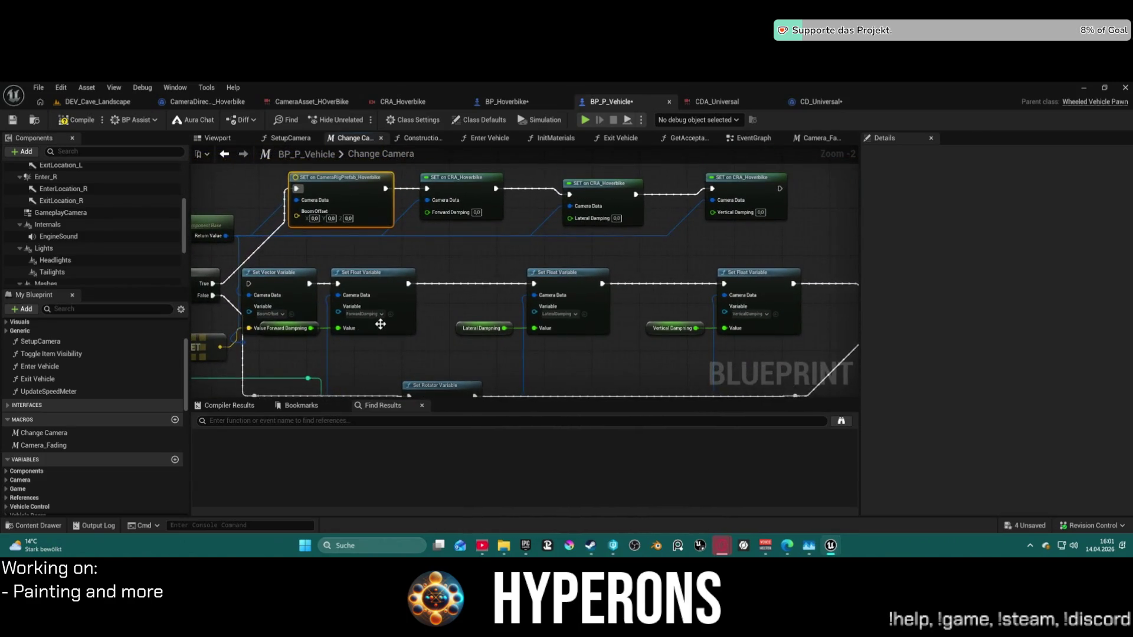
pyautogui.scroll(2, 389, 322)
pyautogui.moveTo(314, 354)
pyautogui.mouseDown()
pyautogui.moveTo(413, 221)
pyautogui.moveTo(415, 174)
pyautogui.mouseUp()
# Connect the Forward, Lateral and Vertical Damping getters to their setters and continue the chain to Outputs.
pyautogui.moveTo(471, 329)
pyautogui.mouseDown()
pyautogui.moveTo(590, 200)
pyautogui.moveTo(589, 187)
pyautogui.mouseUp()
pyautogui.click(574, 230)
pyautogui.click(402, 330)
pyautogui.moveTo(433, 329); pyautogui.dragTo(586, 177)
pyautogui.click(496, 323)
pyautogui.moveTo(524, 323); pyautogui.dragTo(614, 176)
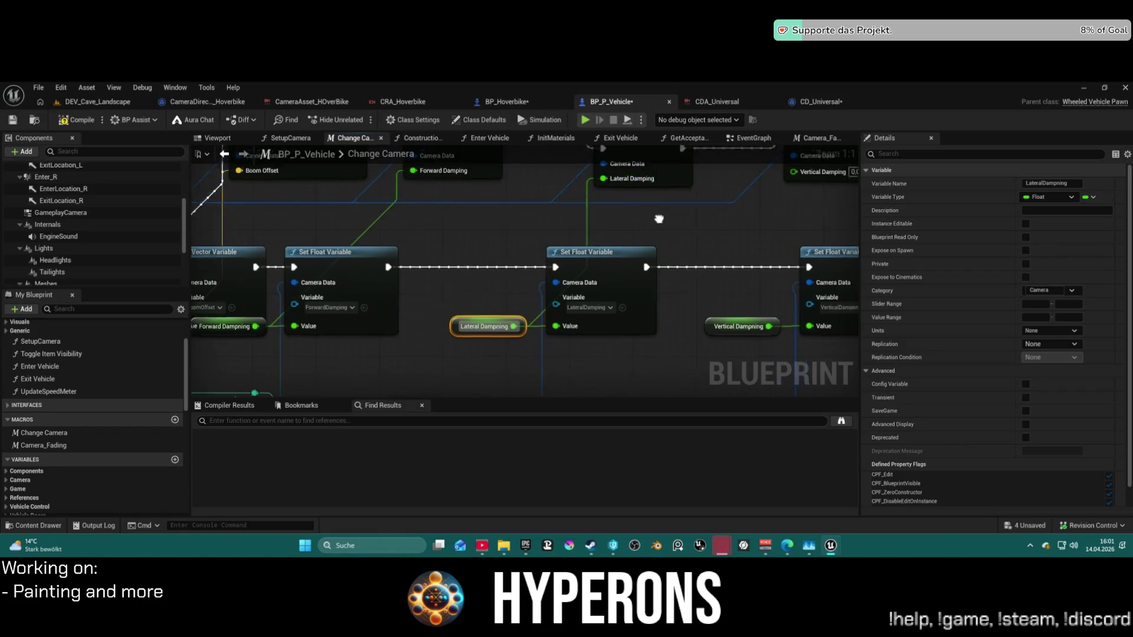
pyautogui.moveTo(628, 353); pyautogui.dragTo(652, 198)
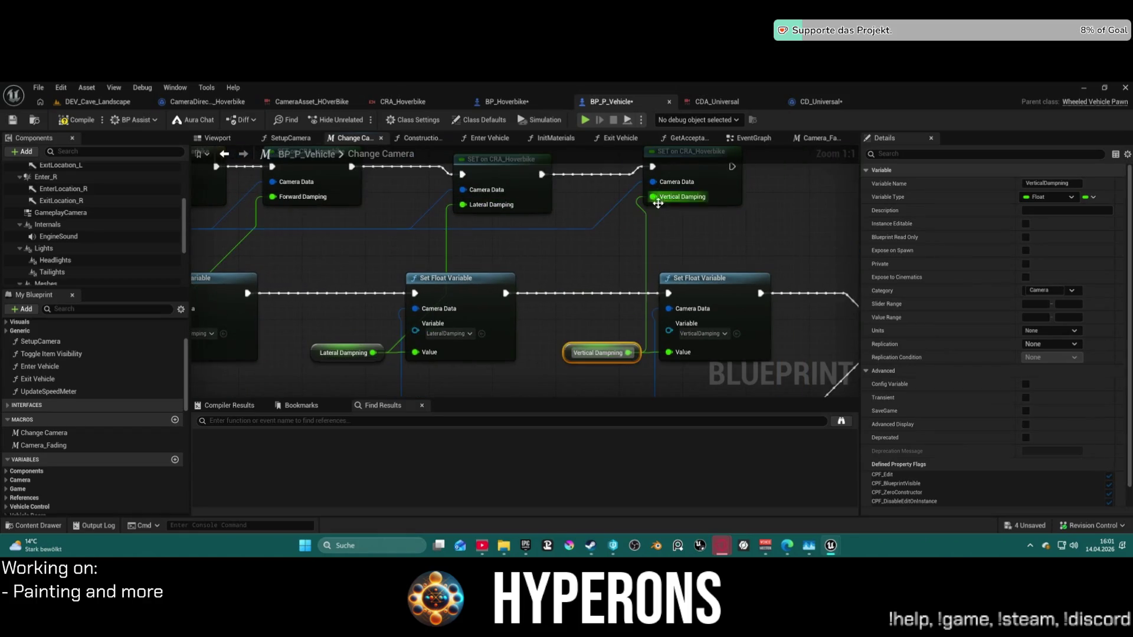
pyautogui.moveTo(732, 167)
pyautogui.mouseDown()
pyautogui.moveTo(856, 225)
pyautogui.moveTo(729, 309)
pyautogui.moveTo(727, 333)
pyautogui.mouseUp()
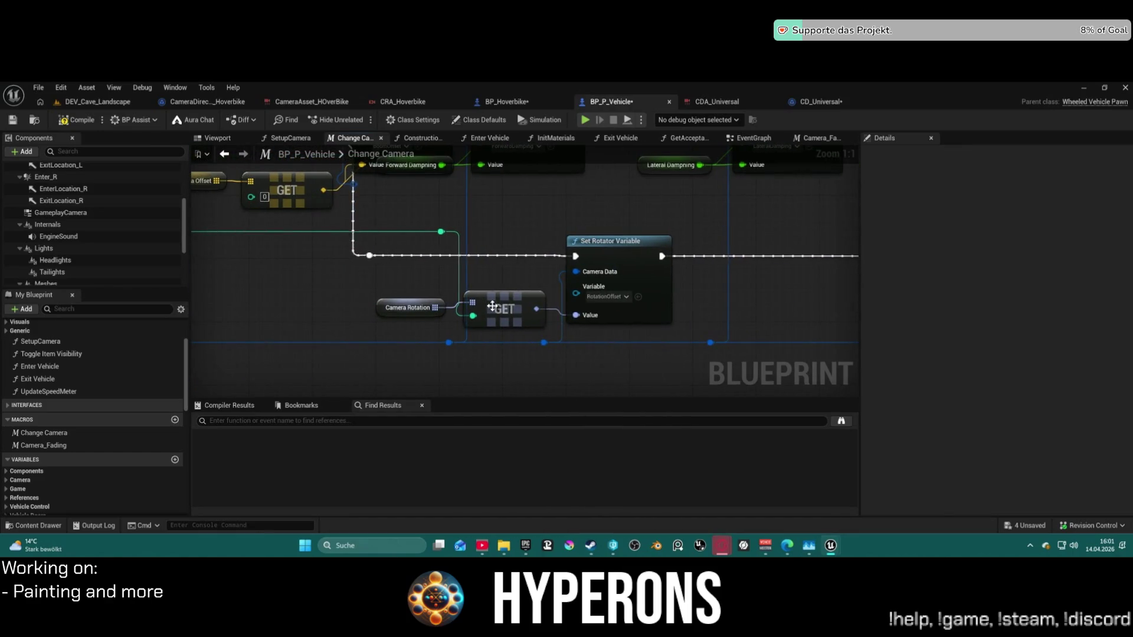
# Add a CRA_Hoverbike Rotation Offset setter from the reroute, splice it into the exec line, and feed it Camera Rotation.
pyautogui.click(547, 347)
pyautogui.moveTo(548, 347); pyautogui.dragTo(561, 384)
pyautogui.write('set r')
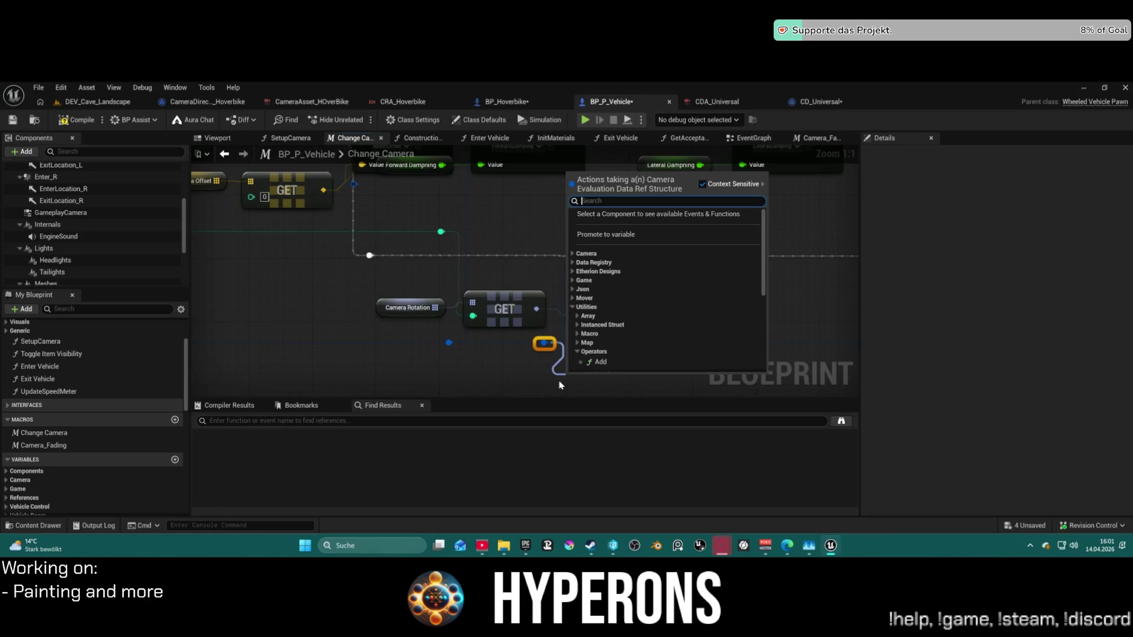
pyautogui.write('otat')
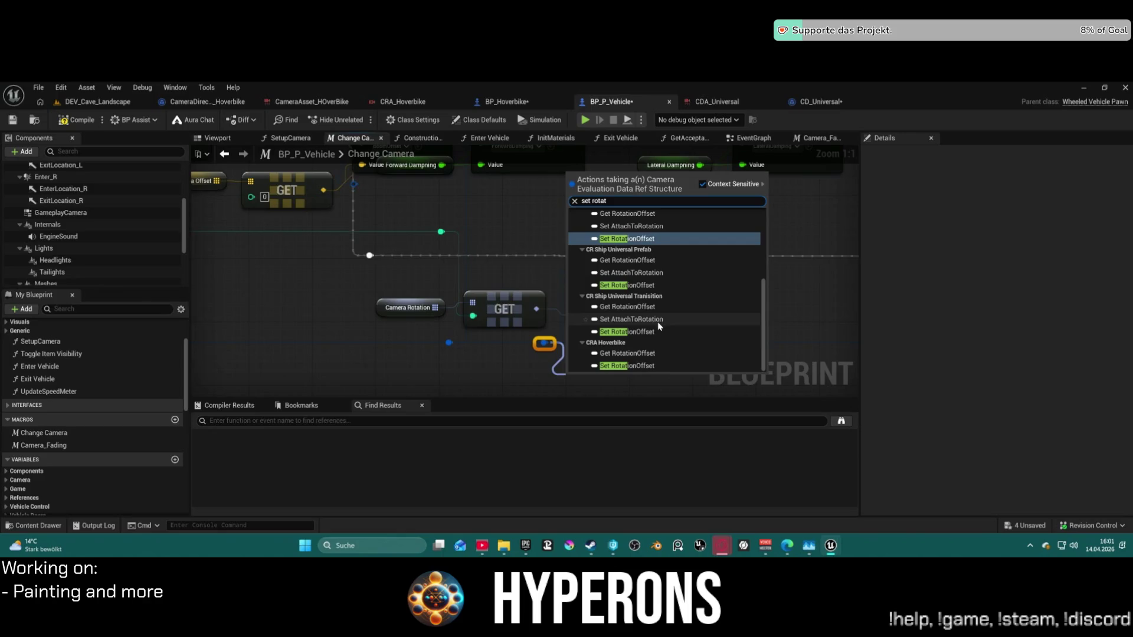
pyautogui.click(649, 366)
pyautogui.moveTo(609, 370)
pyautogui.mouseDown()
pyautogui.moveTo(648, 295)
pyautogui.moveTo(732, 247)
pyautogui.moveTo(709, 289)
pyautogui.moveTo(592, 332)
pyautogui.mouseUp()
pyautogui.moveTo(362, 254); pyautogui.dragTo(552, 343)
pyautogui.moveTo(662, 256); pyautogui.dragTo(649, 343)
pyautogui.click(573, 263)
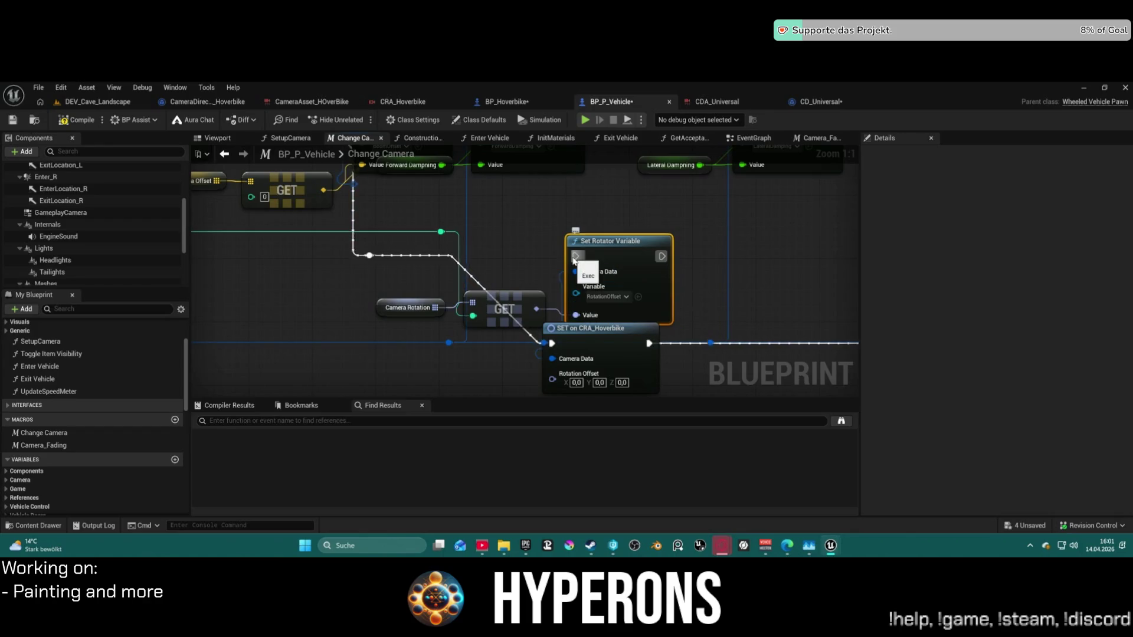
pyautogui.moveTo(602, 254); pyautogui.dragTo(619, 222)
pyautogui.click(501, 307)
pyautogui.moveTo(536, 309)
pyautogui.mouseDown()
pyautogui.moveTo(562, 358)
pyautogui.moveTo(553, 323)
pyautogui.mouseUp()
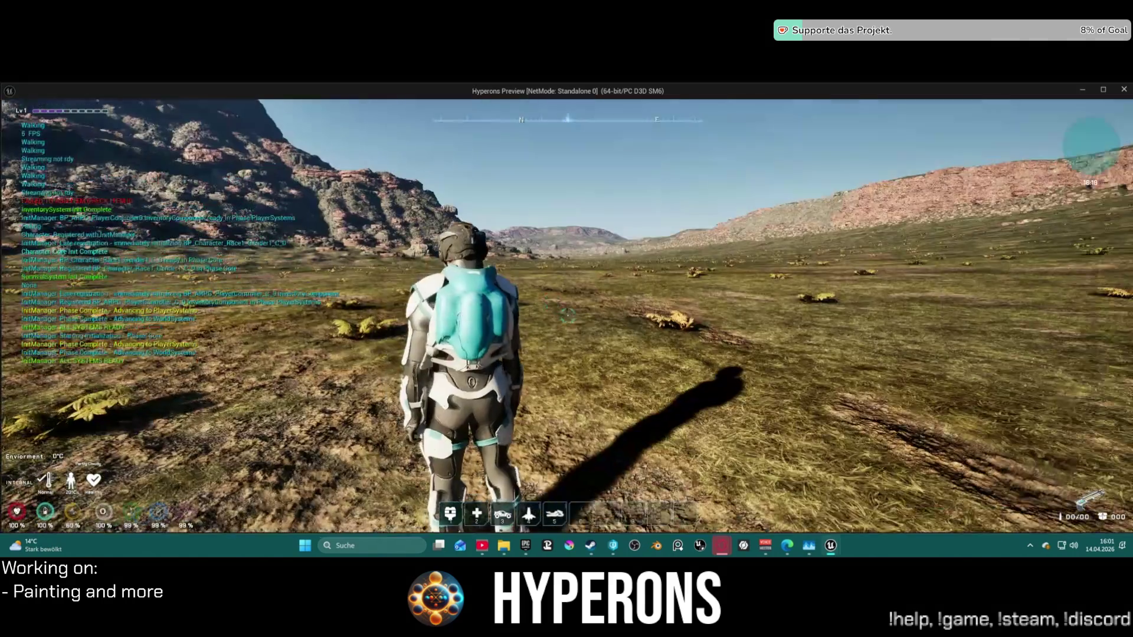
pyautogui.press('5')
pyautogui.press('w')
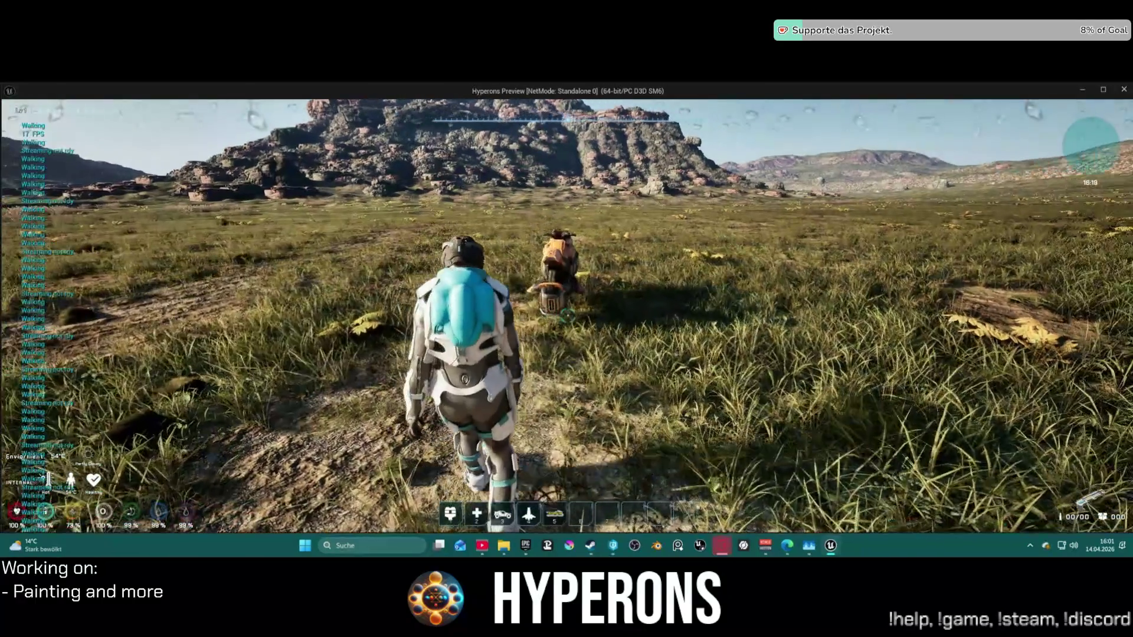
pyautogui.press('w')
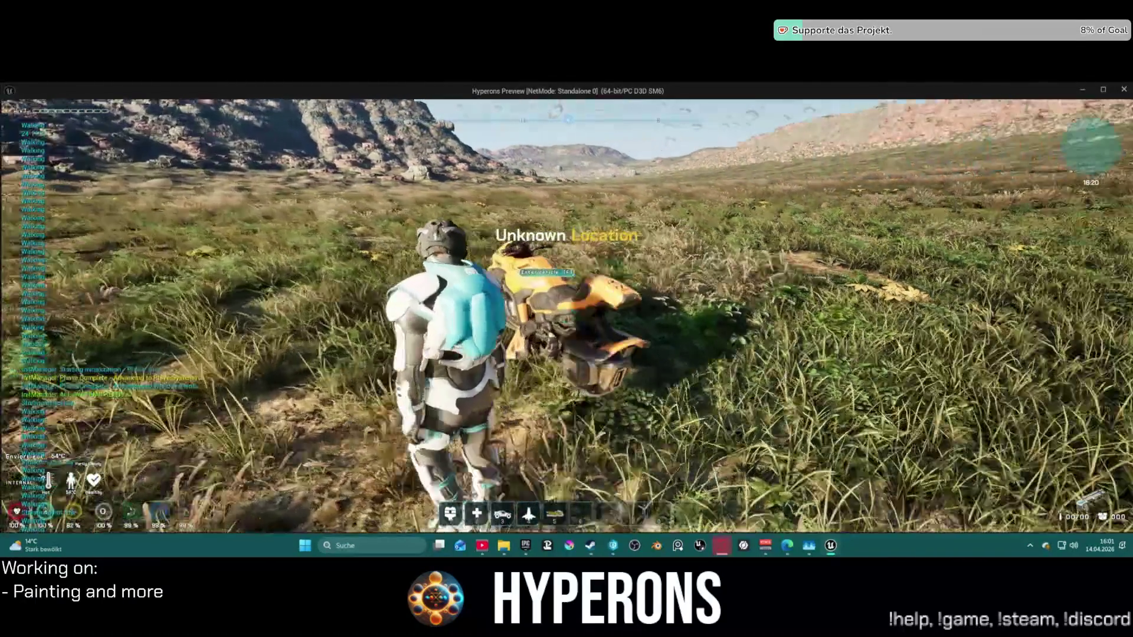
pyautogui.press('w')
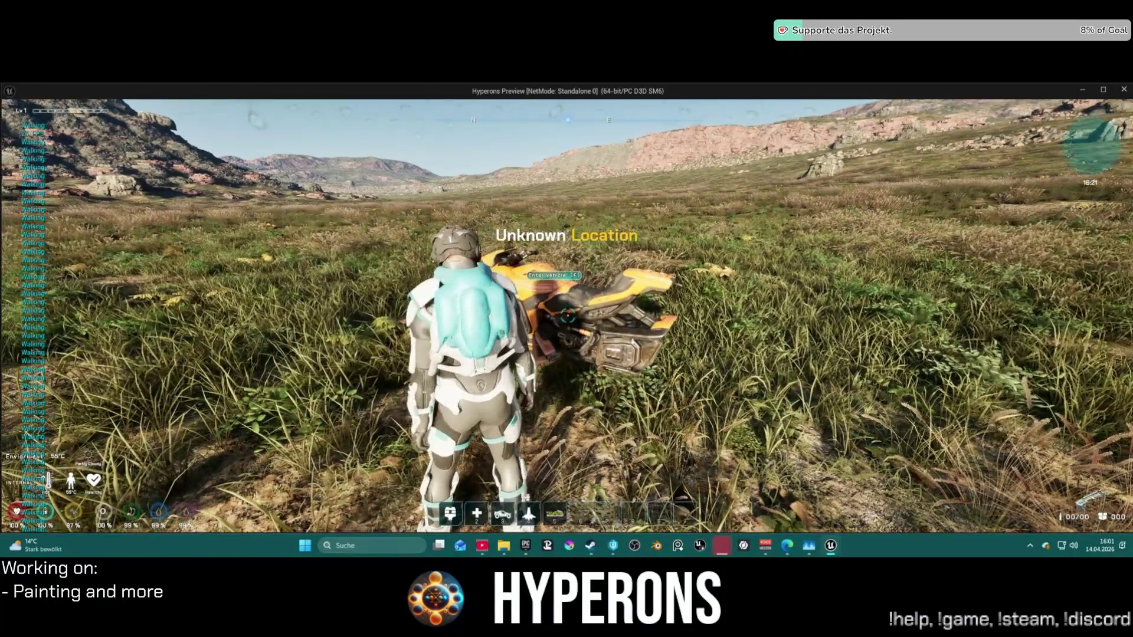
pyautogui.press('f')
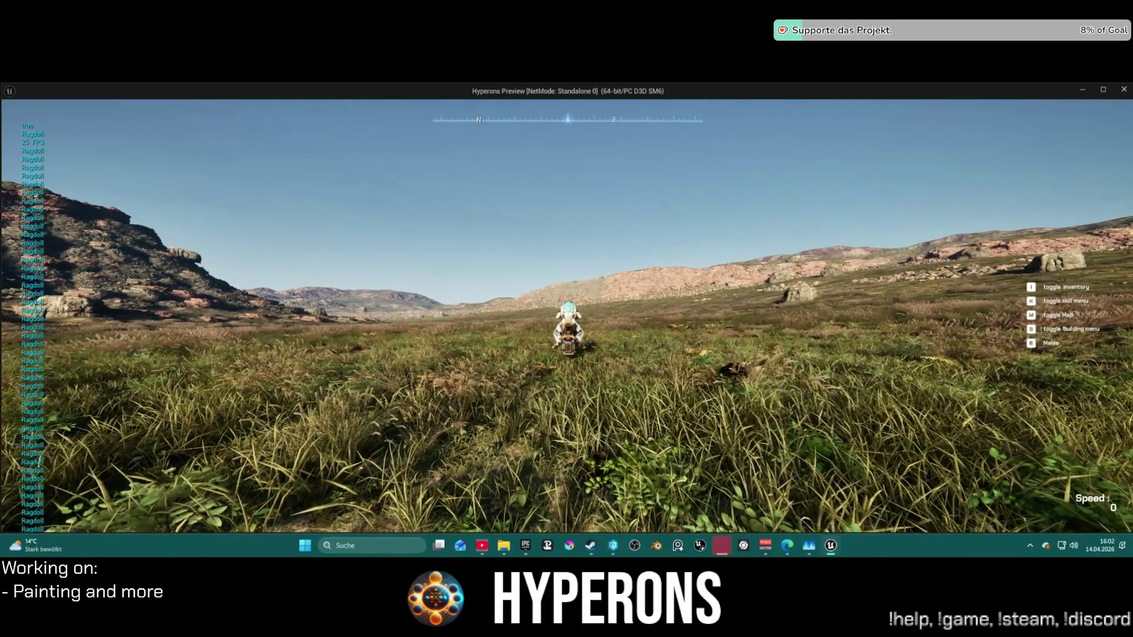
pyautogui.press('Escape')
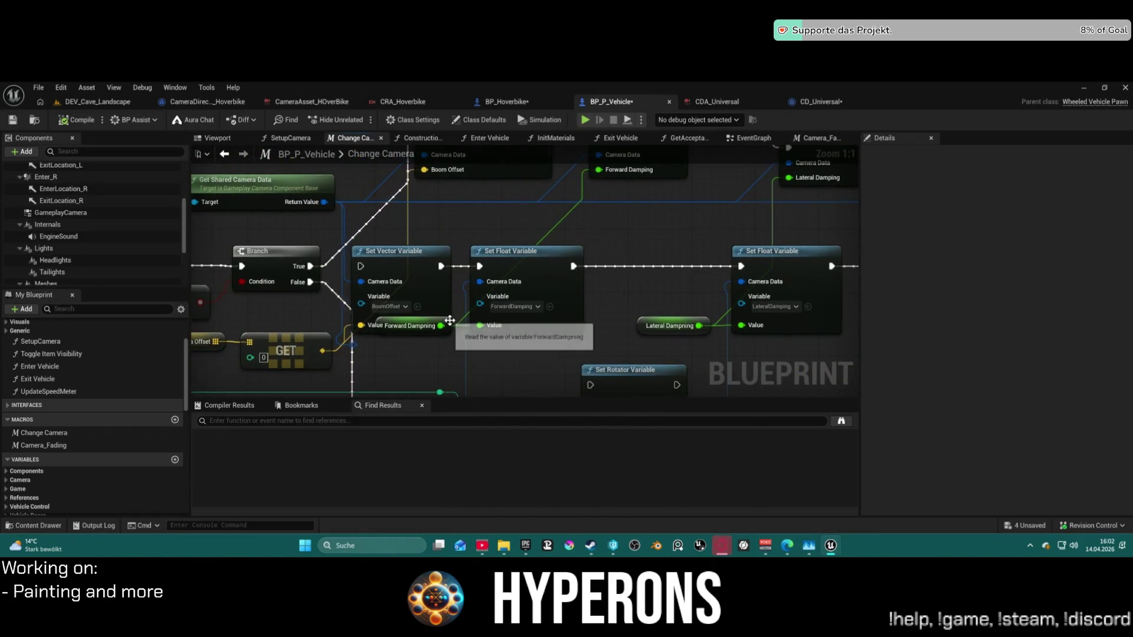
# Lower BP_P_Vehicle's Forward Damping class default from 100,0 to 10,0.
pyautogui.click(446, 325)
pyautogui.scroll(-2, 933, 417)
pyautogui.click(865, 500)
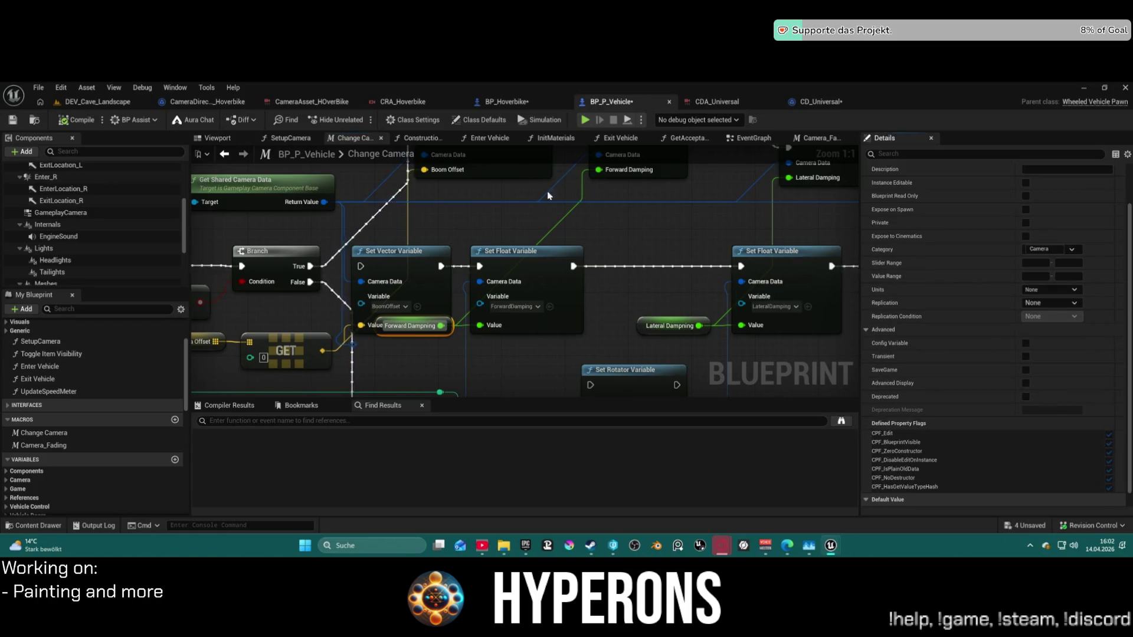
pyautogui.click(491, 121)
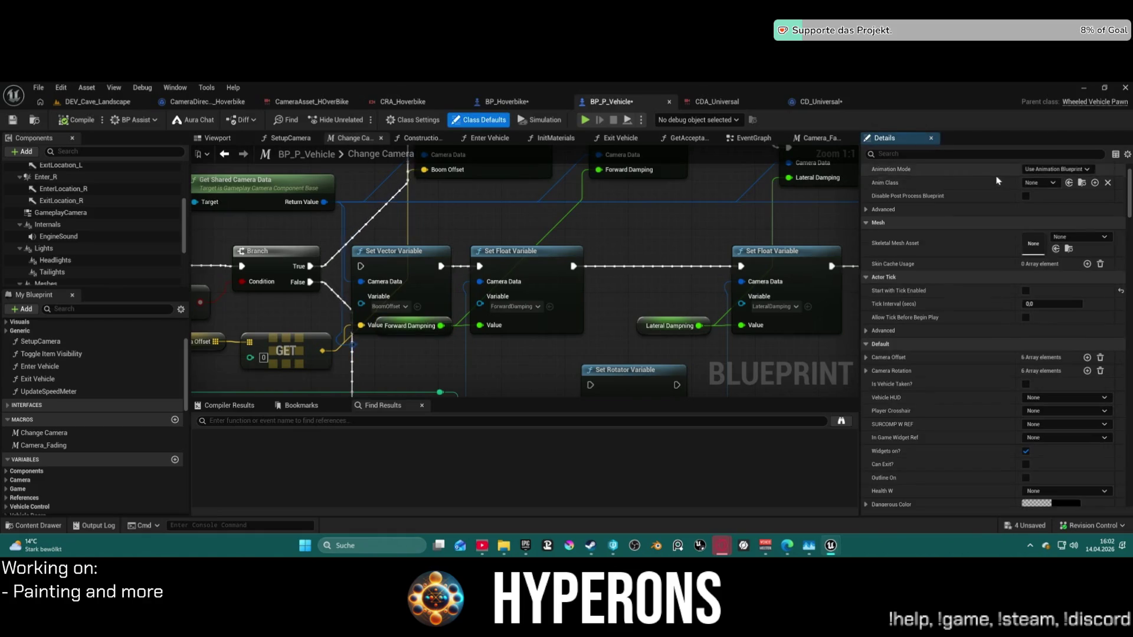
pyautogui.write('fora')
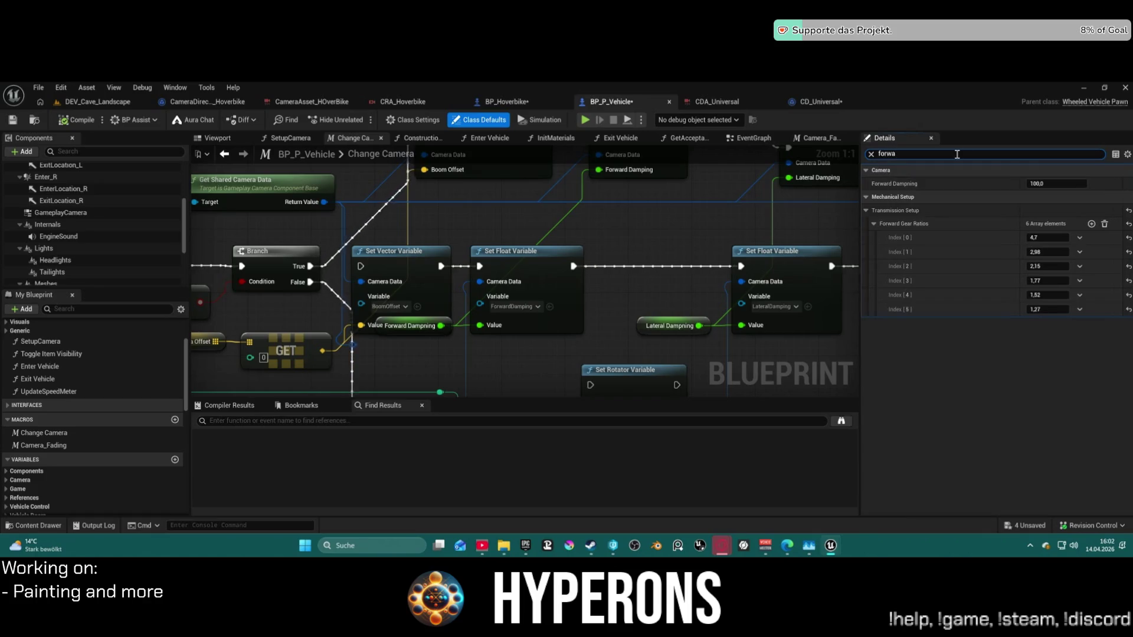
pyautogui.click(1059, 184)
pyautogui.write('10')
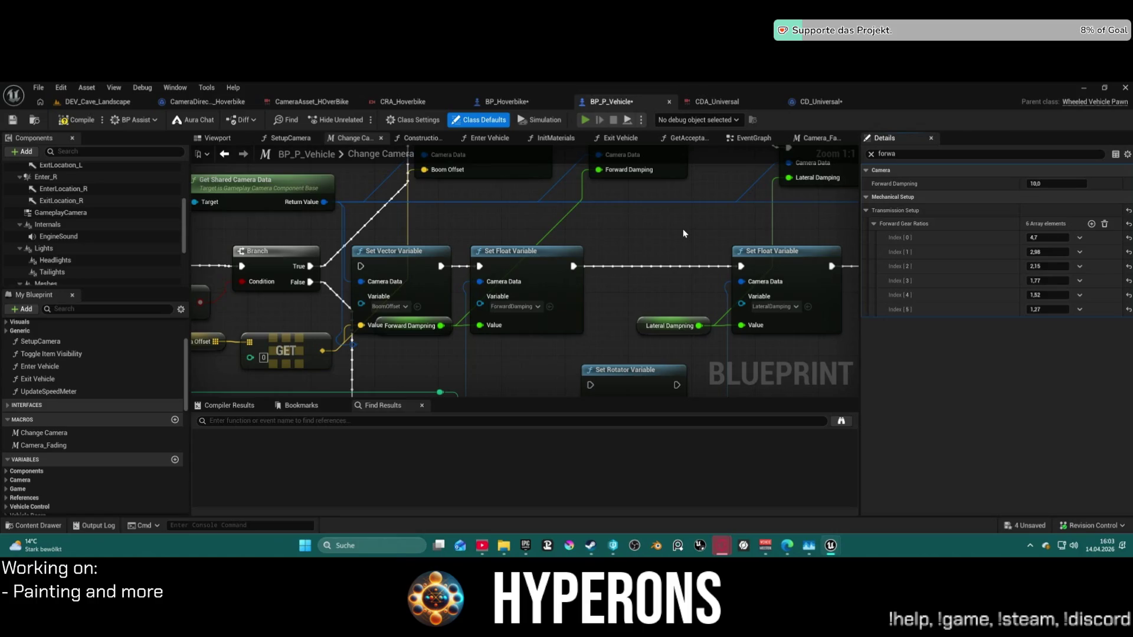
pyautogui.hotkey('alt', 'Tab')
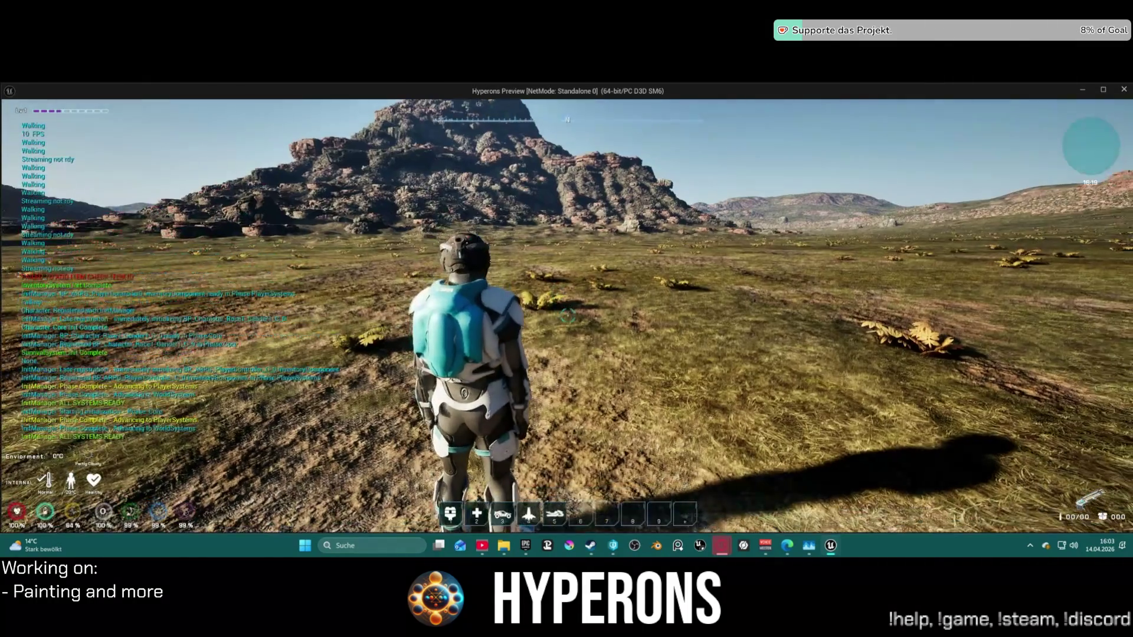
# Ragdoll the character with R to test the camera, then return to the editor.
pyautogui.press('r')
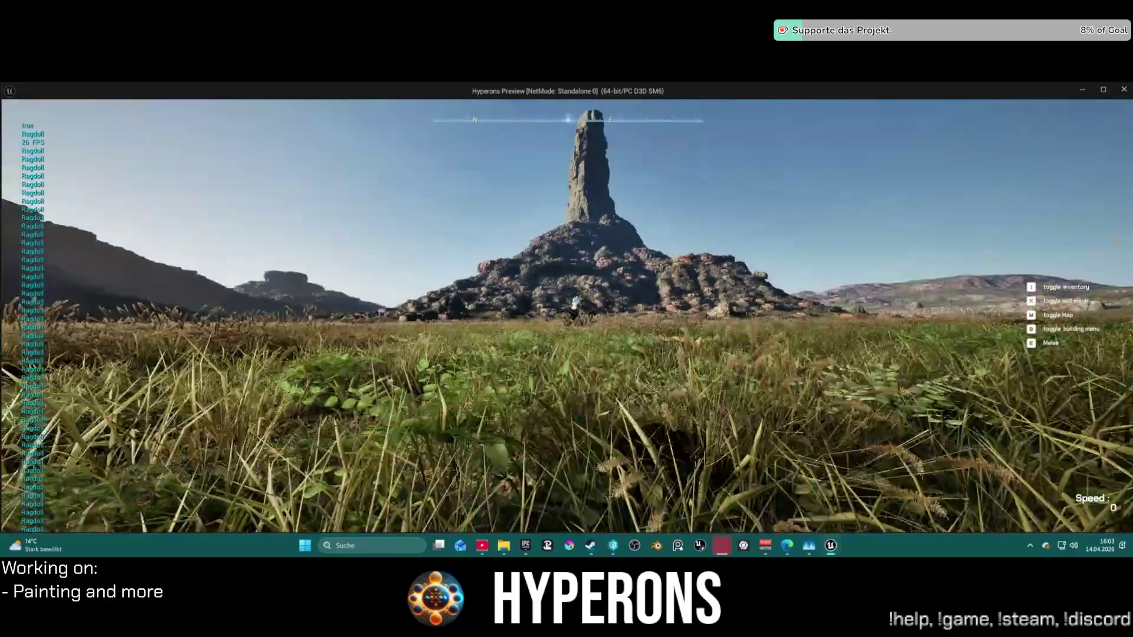
pyautogui.hotkey('alt', 'Tab')
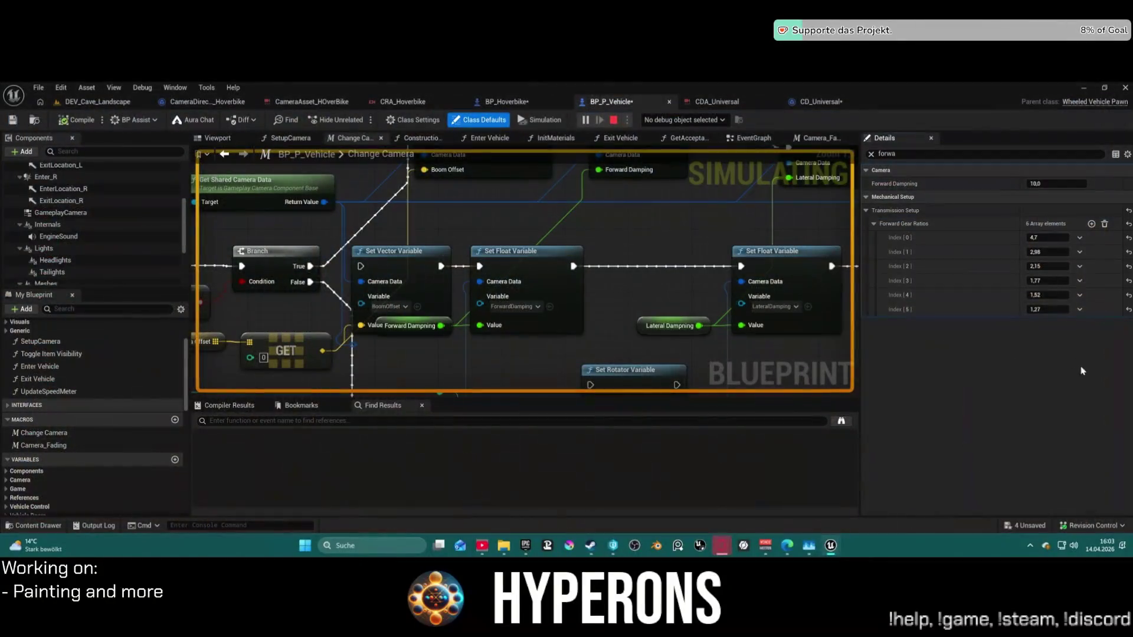
# Stop the running play session with Escape.
pyautogui.press('Escape')
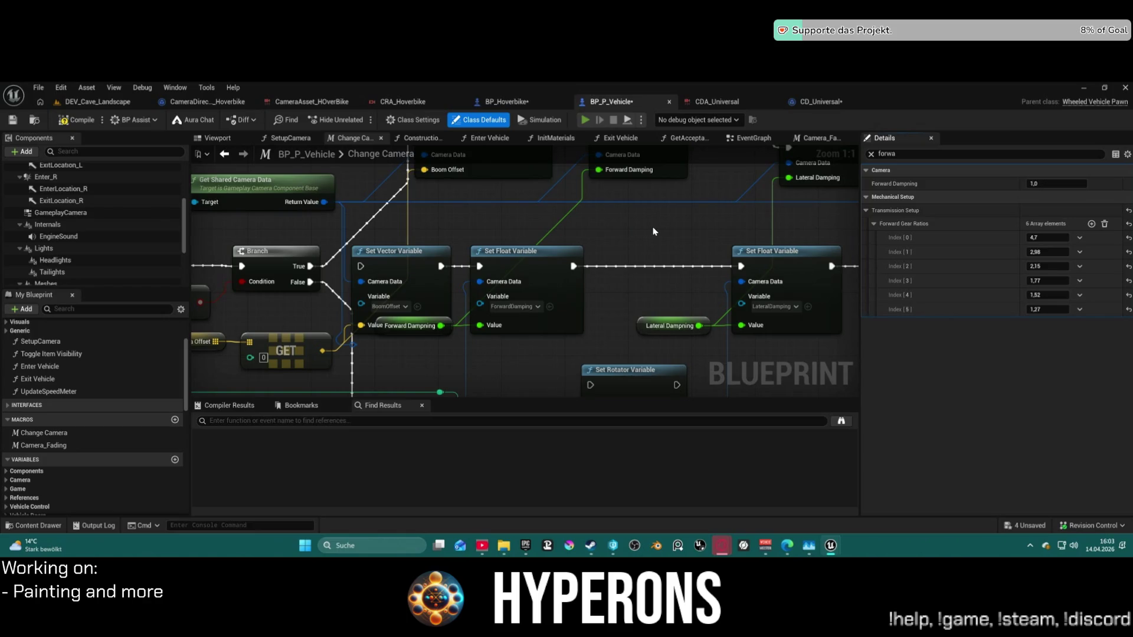
# Spawn the hoverbike with key 5, walk up and mount it with F, then return to the editor.
pyautogui.press('5')
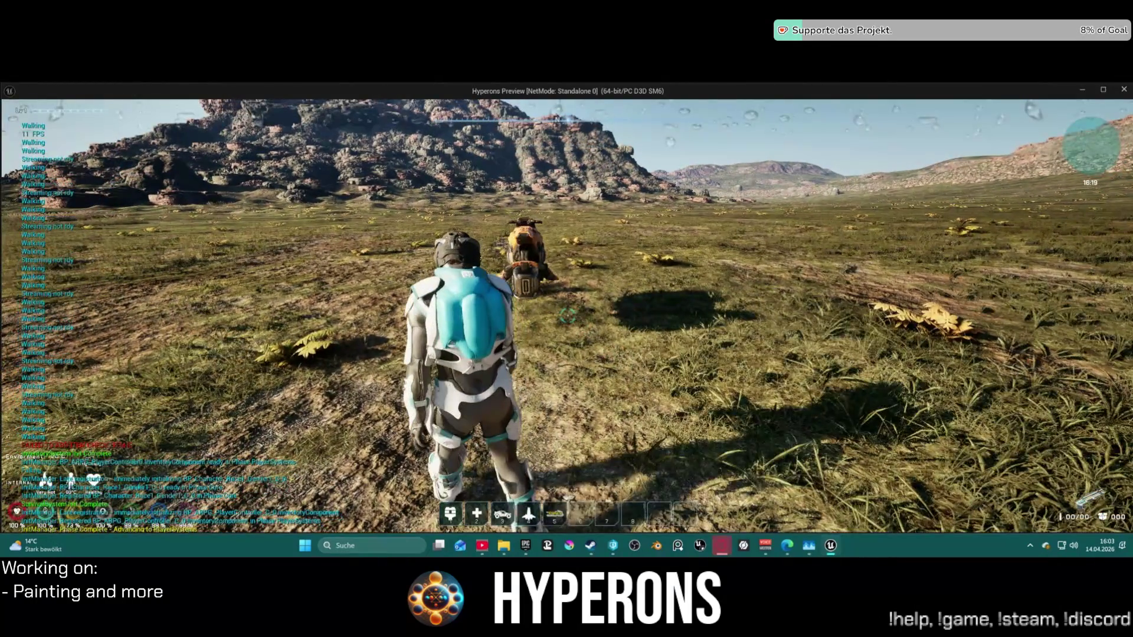
pyautogui.press('w')
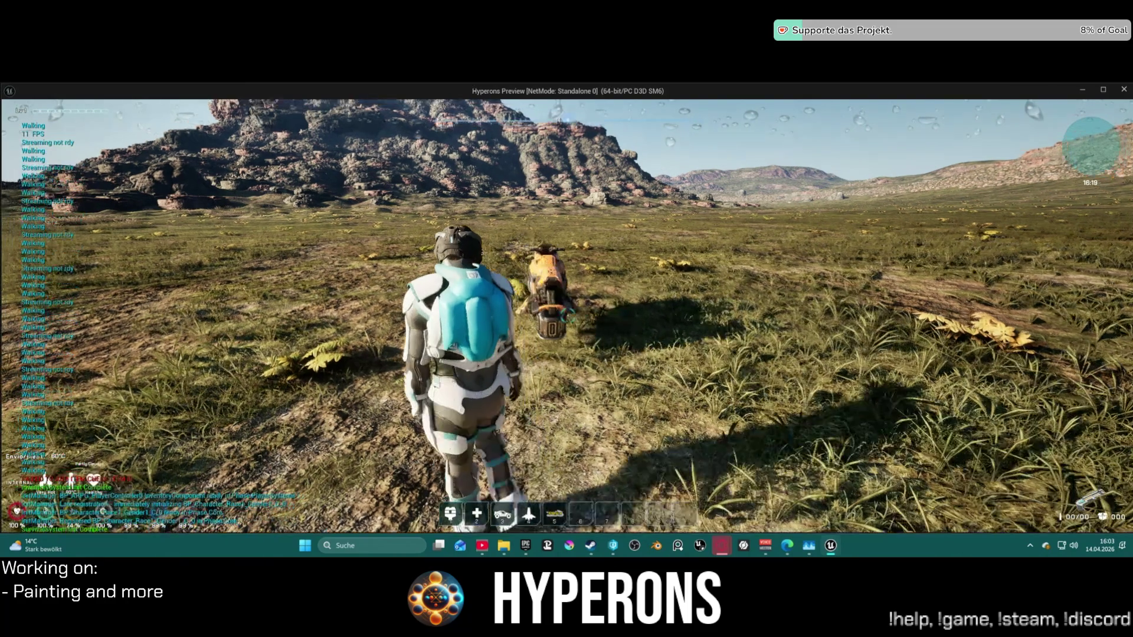
pyautogui.press('d')
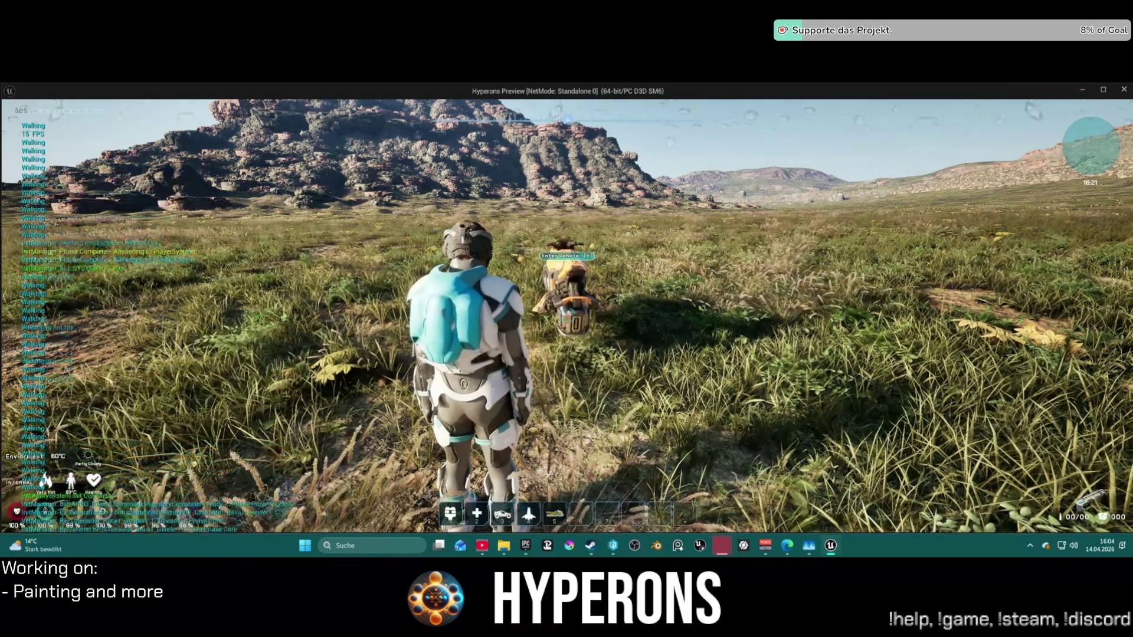
pyautogui.press('w')
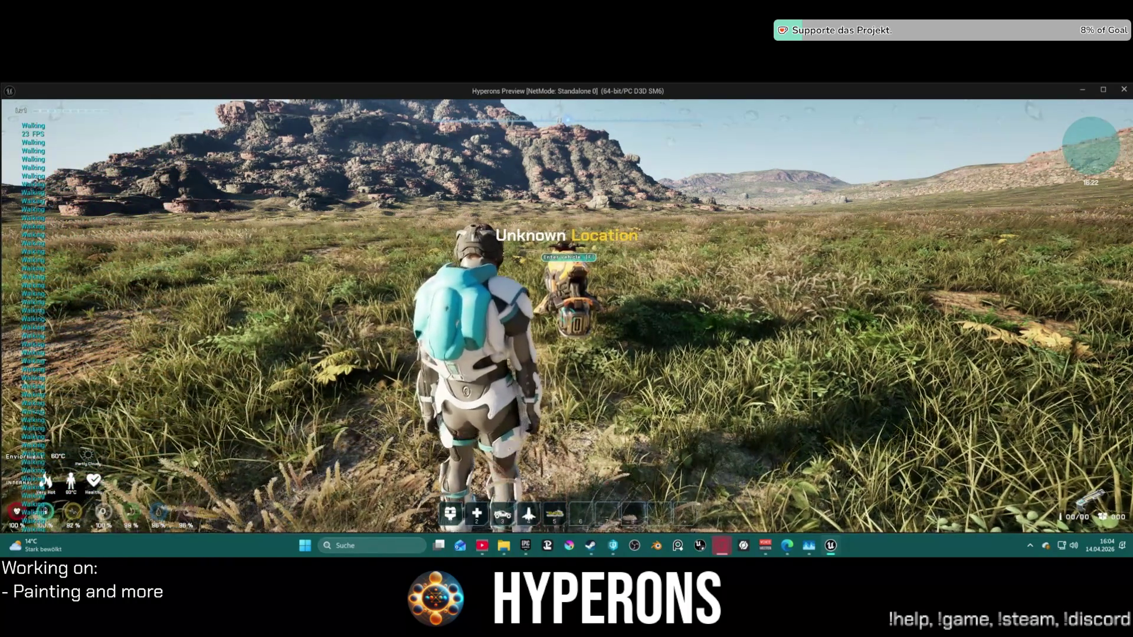
pyautogui.press('w')
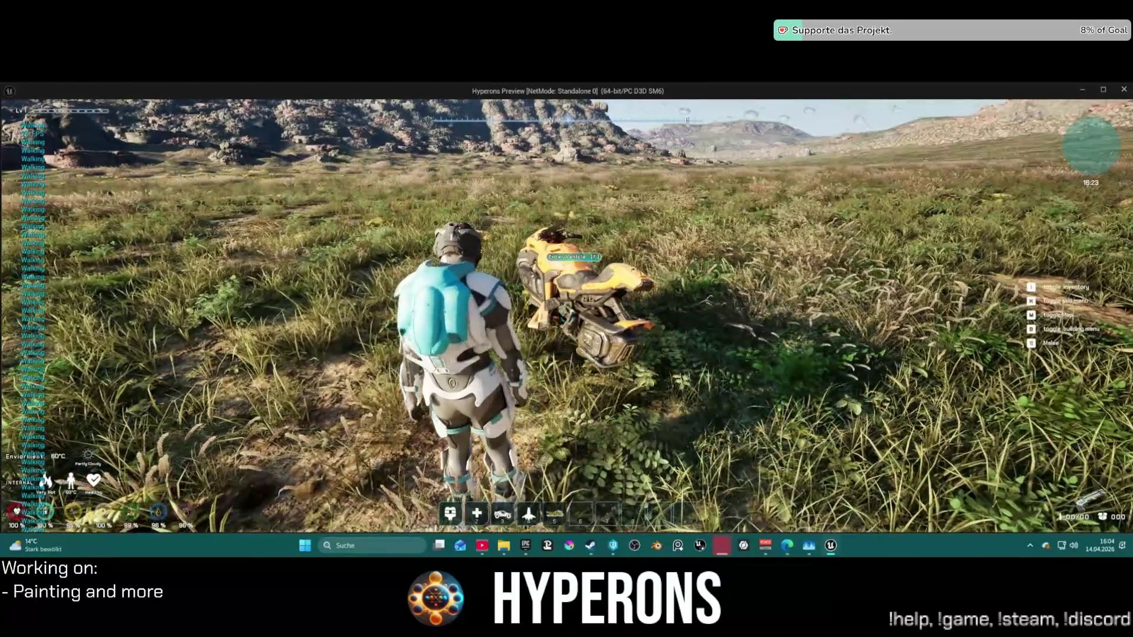
pyautogui.press('f')
pyautogui.press('w')
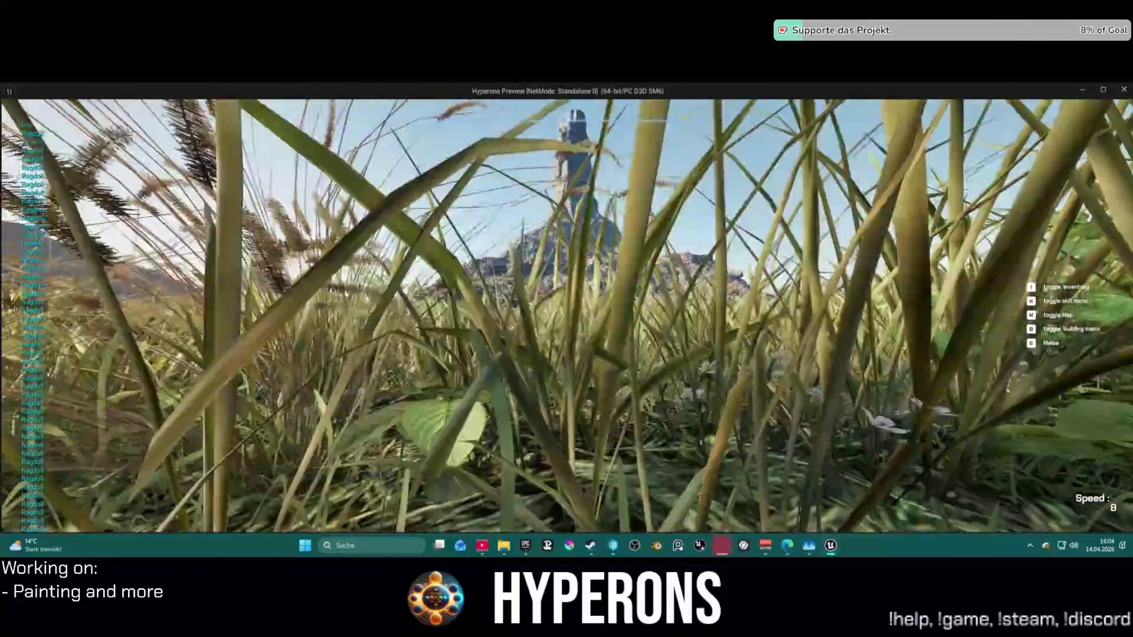
pyautogui.hotkey('alt', 'Tab')
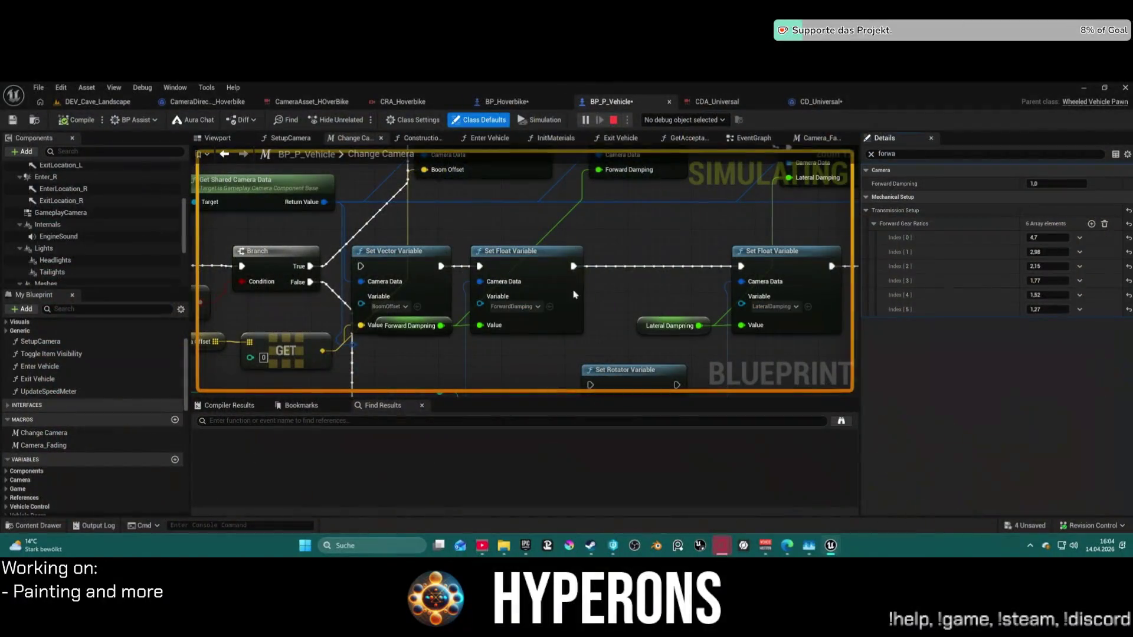
# Stop the session, check the GameplayCamera component's location in Details, then switch to BP_Hoverbike.
pyautogui.press('Escape')
pyautogui.scroll(-2, 587, 258)
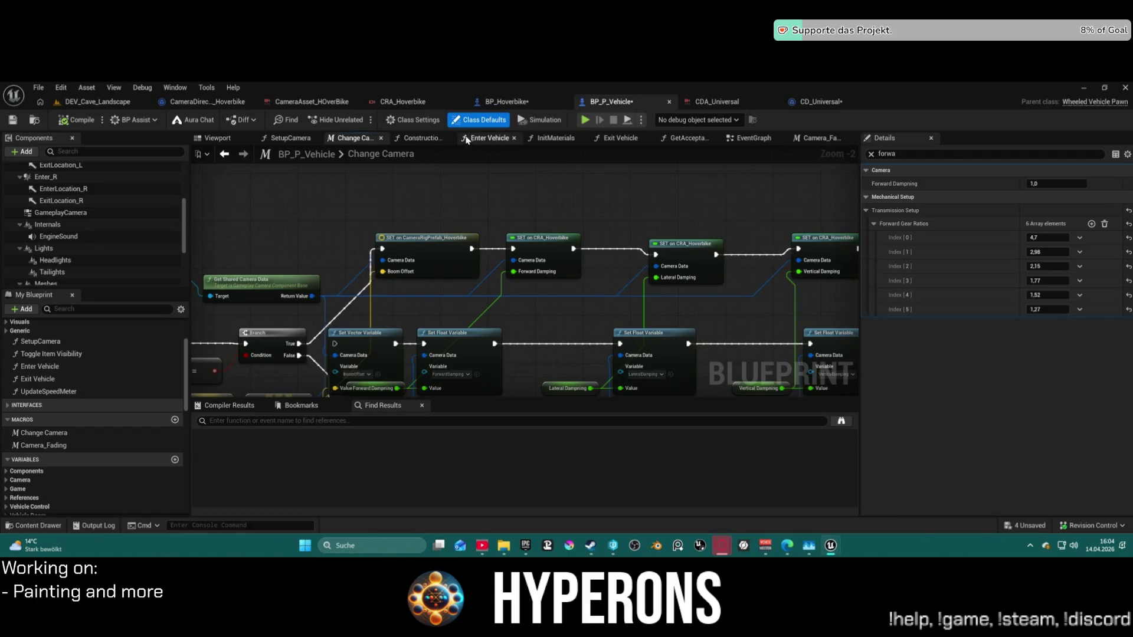
pyautogui.click(142, 214)
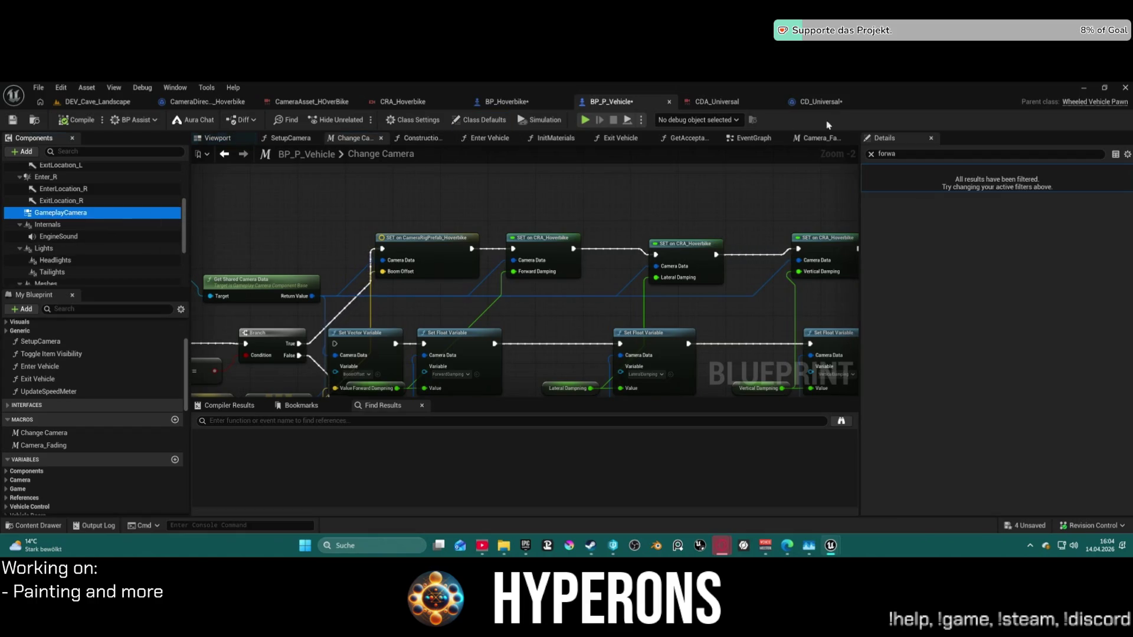
pyautogui.click(871, 154)
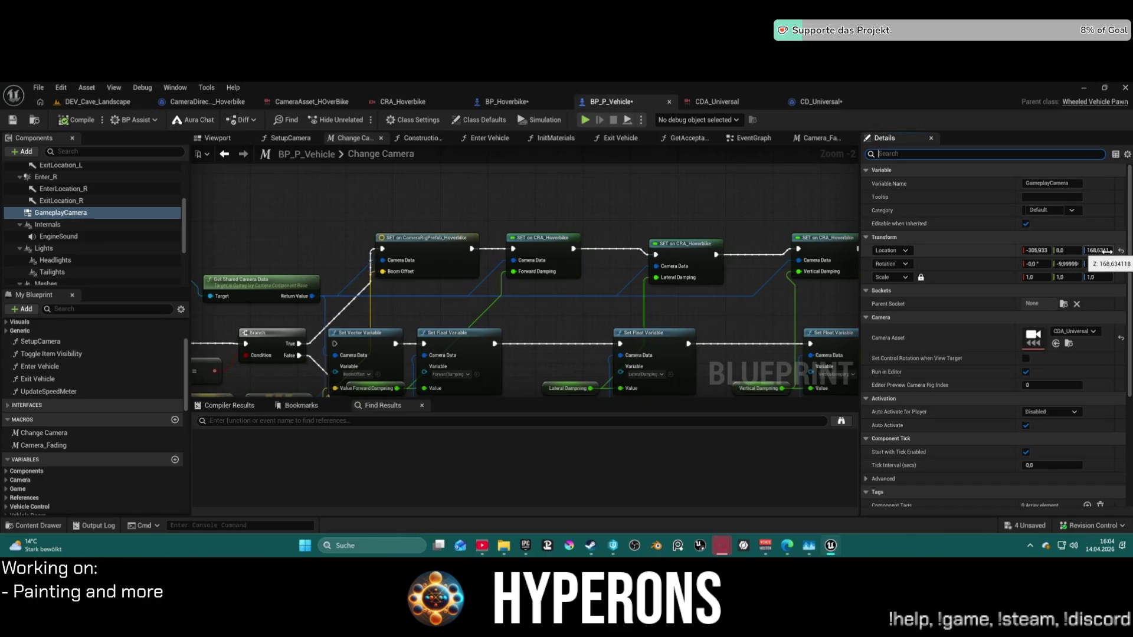
pyautogui.click(1040, 252)
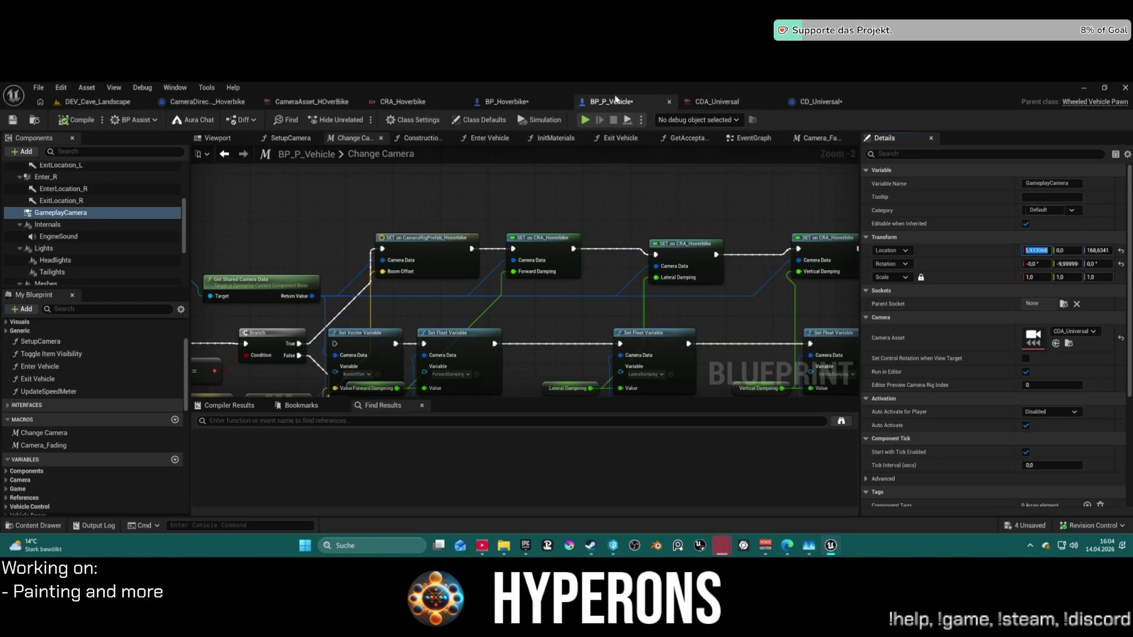
pyautogui.click(508, 103)
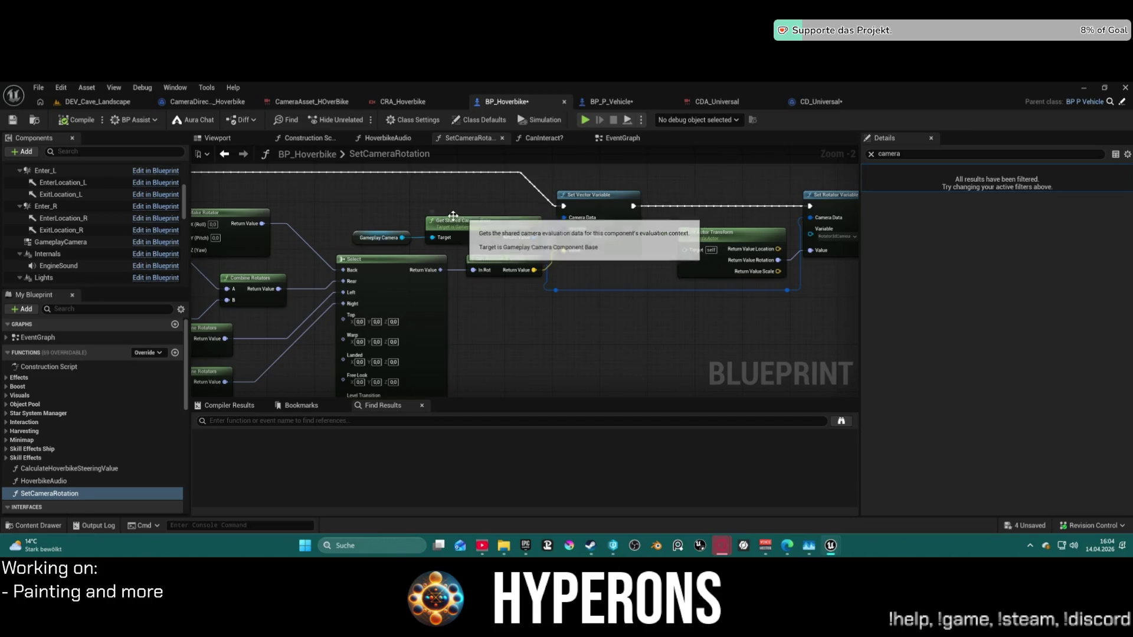
# Set BP_Hoverbike's class defaults to Forward Damping 1, Lateral Damping 20 and Vertical Damping 20.
pyautogui.moveTo(458, 219); pyautogui.dragTo(551, 223)
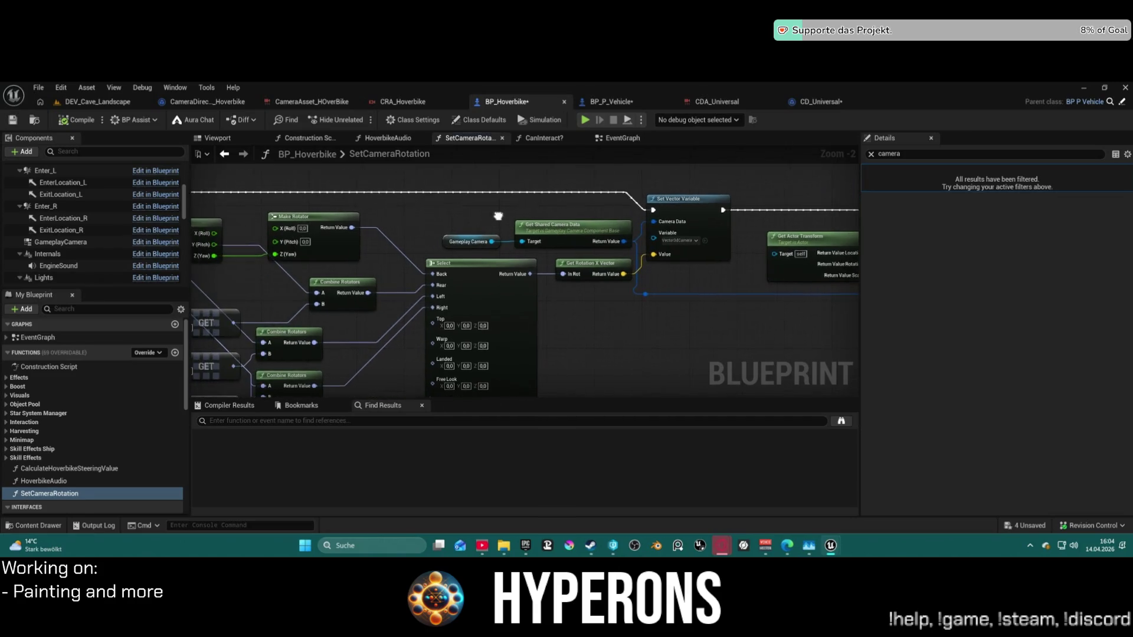
pyautogui.click(479, 120)
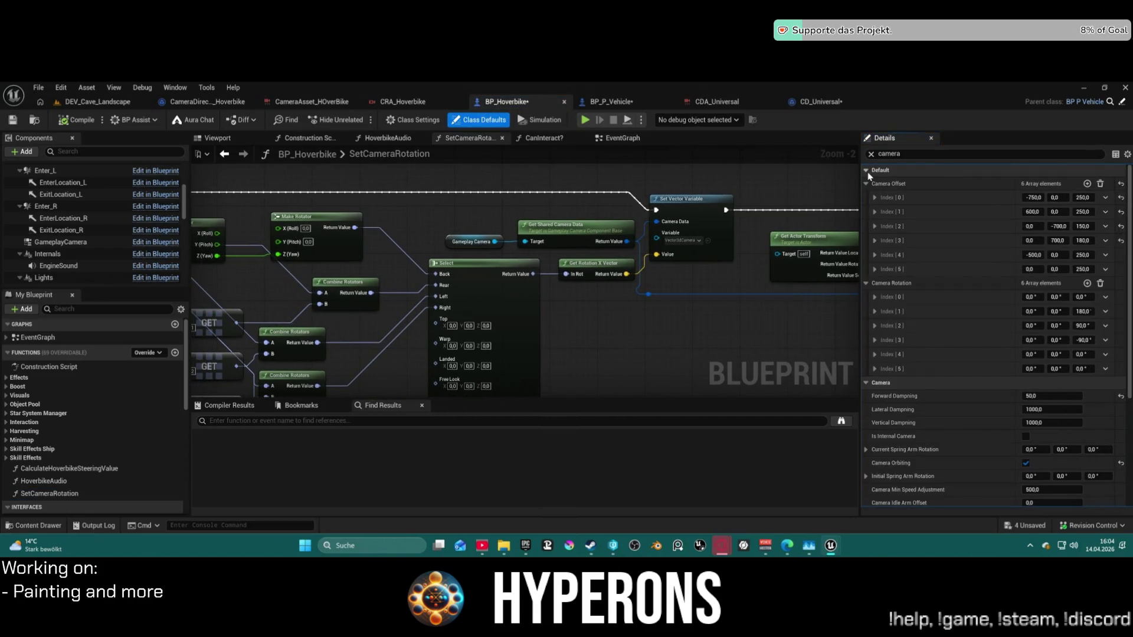
pyautogui.click(1058, 399)
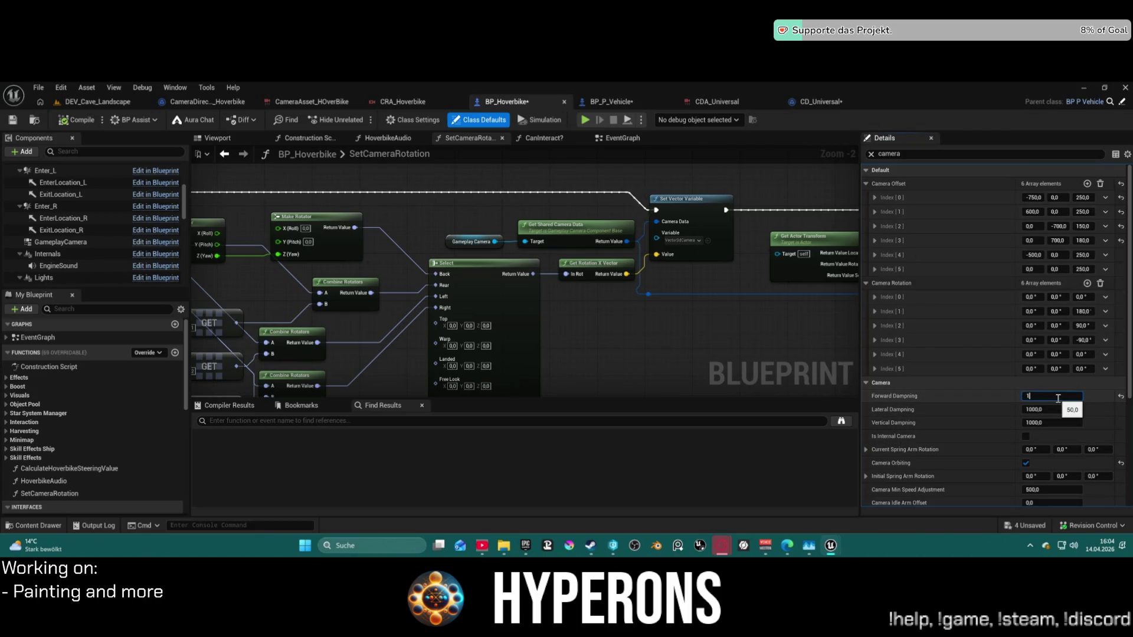
pyautogui.click(1025, 408)
pyautogui.write('20')
pyautogui.click(1057, 424)
pyautogui.write('20')
pyautogui.press('Return')
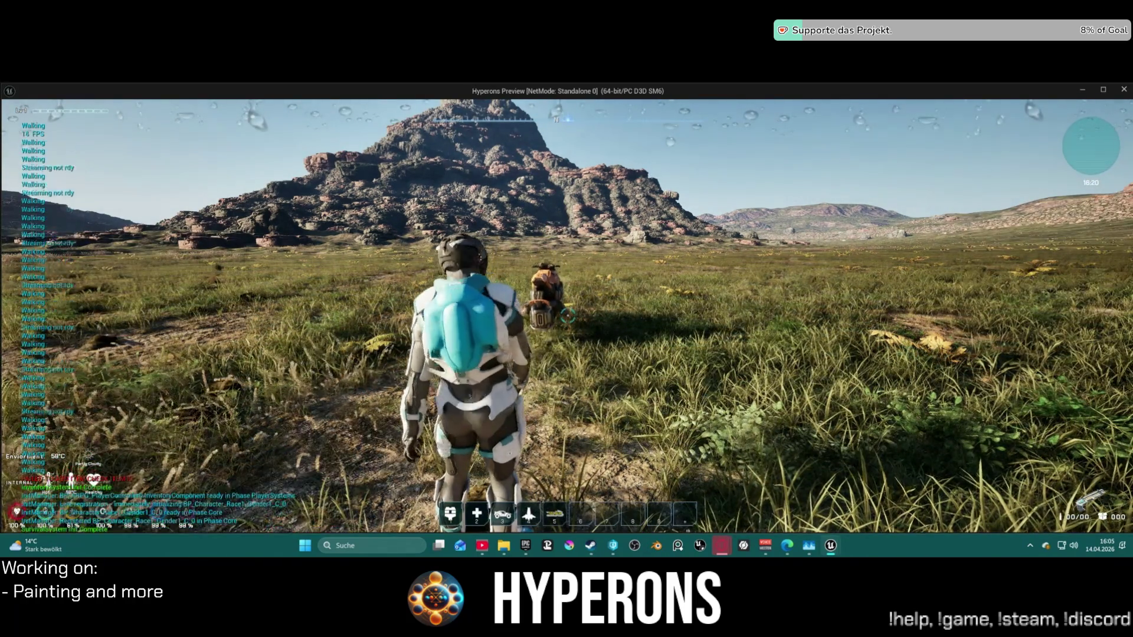
# Walk to the hoverbike, mount it with F, drive forward, then return to the editor.
pyautogui.press('w')
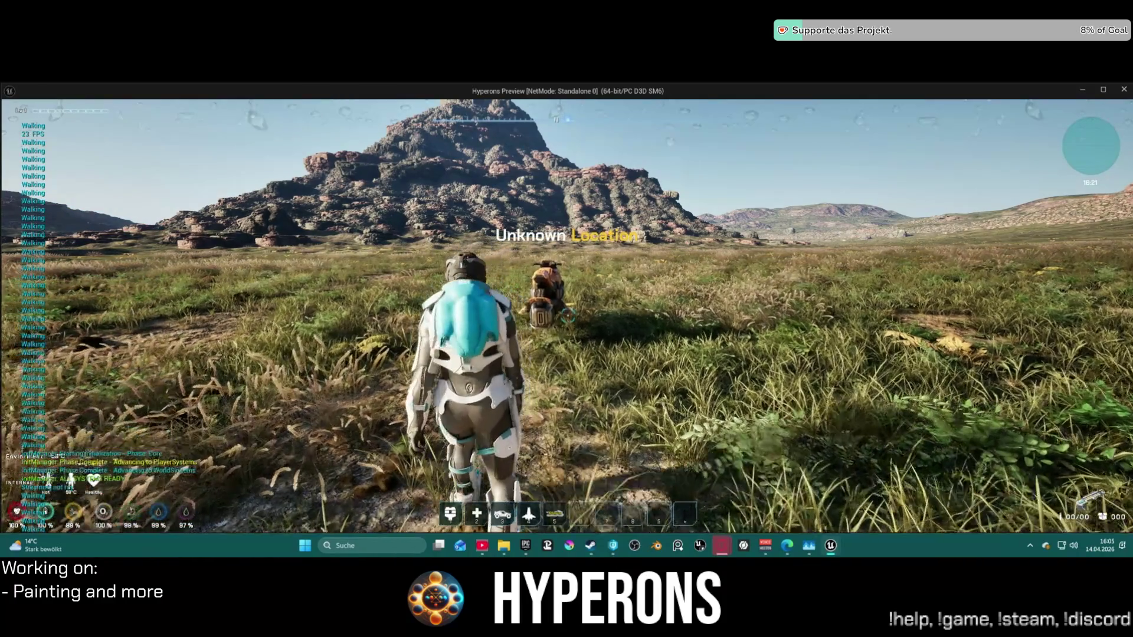
pyautogui.press('w')
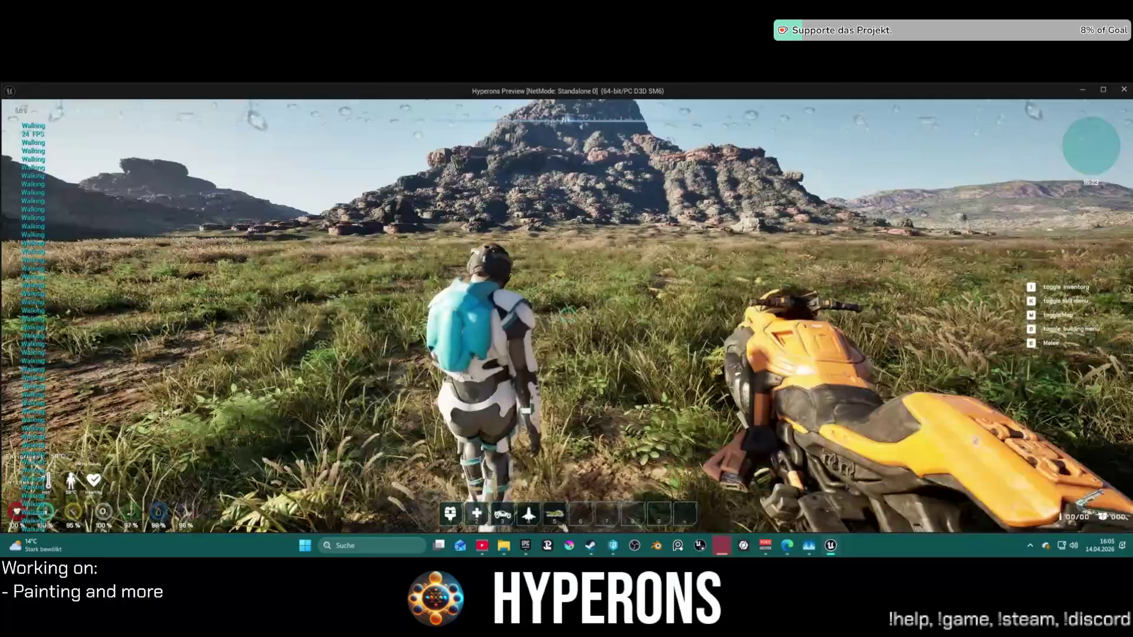
pyautogui.press('w')
pyautogui.press('space')
pyautogui.press('f')
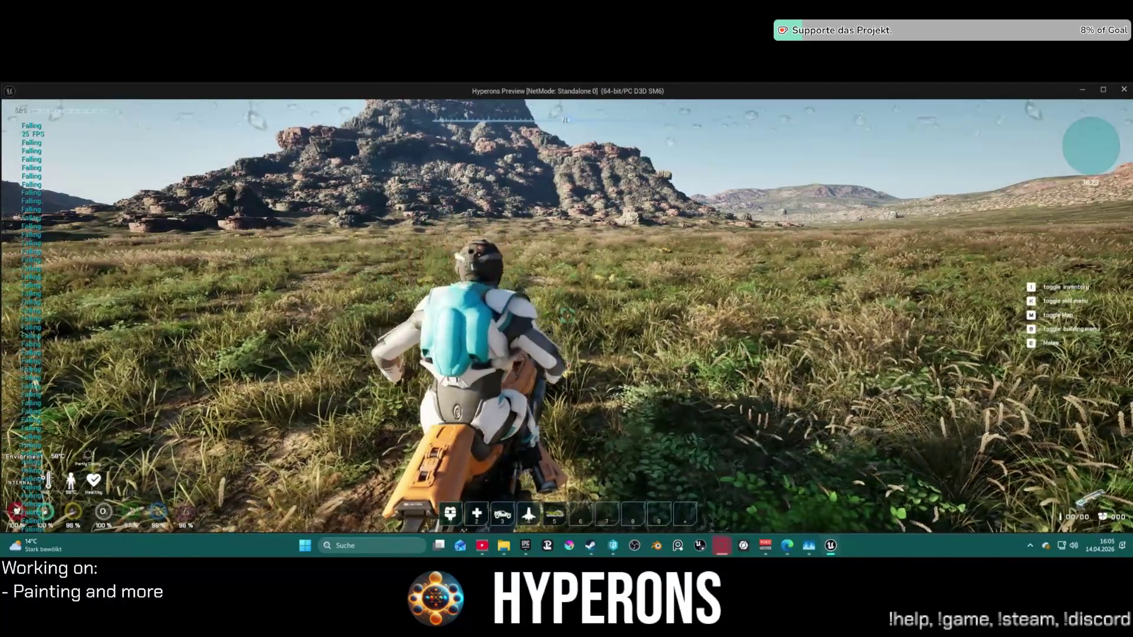
pyautogui.press('w')
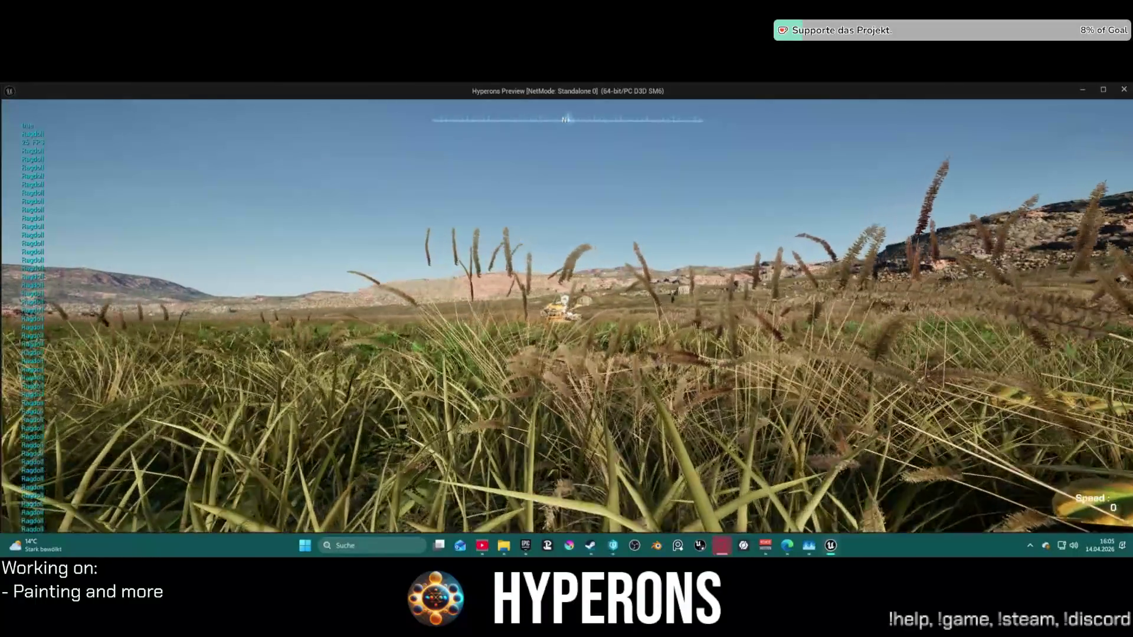
pyautogui.hotkey('alt', 'Tab')
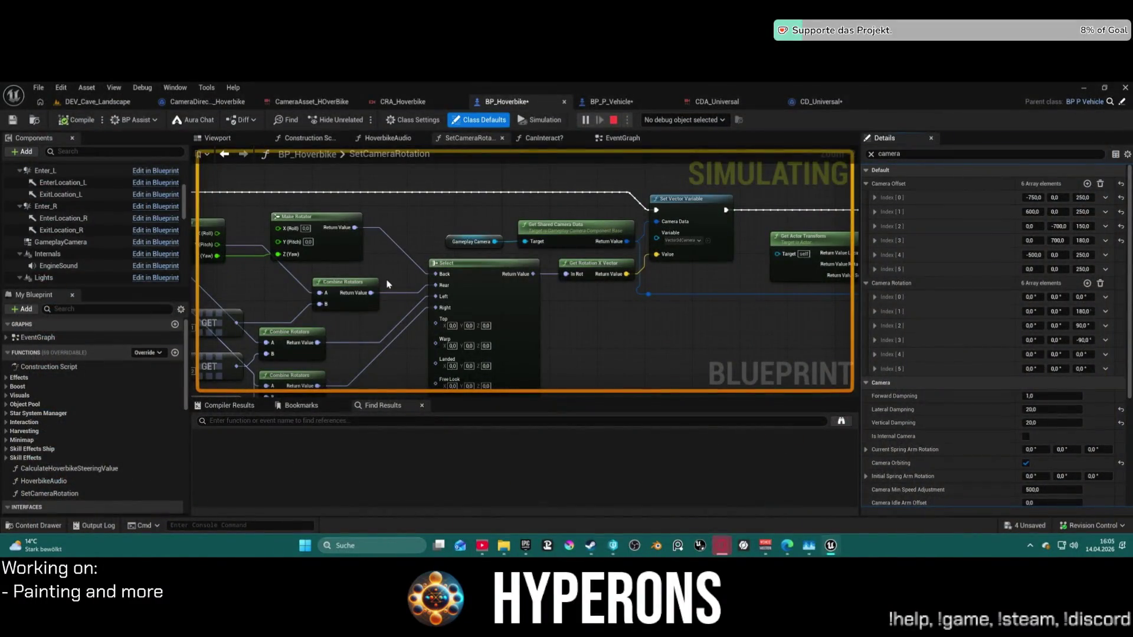
# Stop play, locate the GameplayCamera's CDA_Universal asset, and open the CRA_Hoverbike camera rig.
pyautogui.press('Escape')
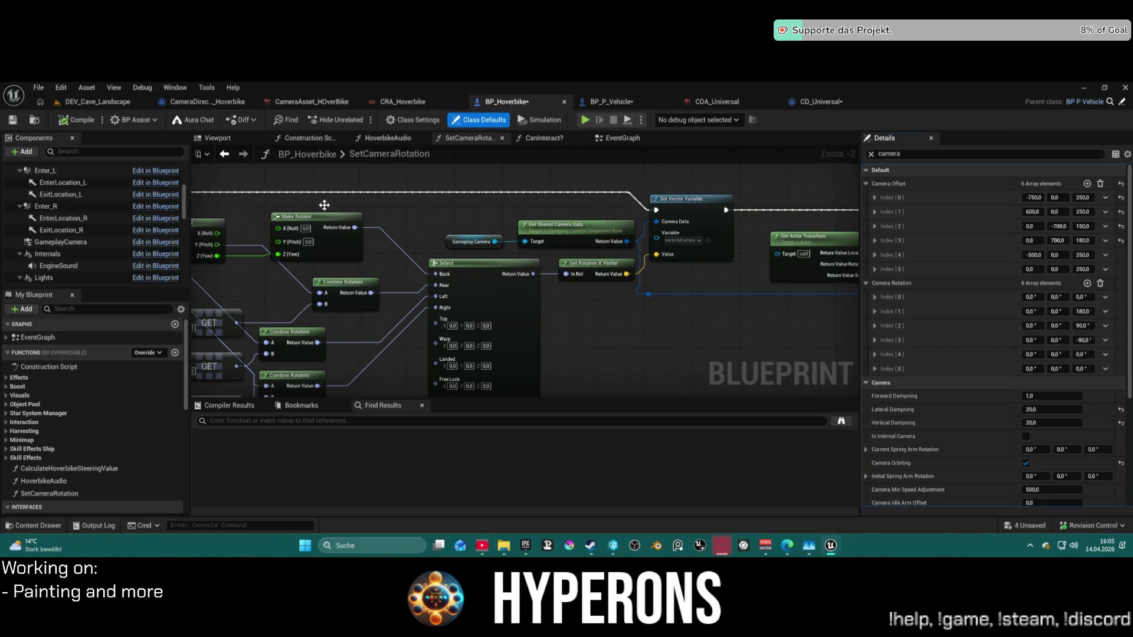
pyautogui.click(60, 242)
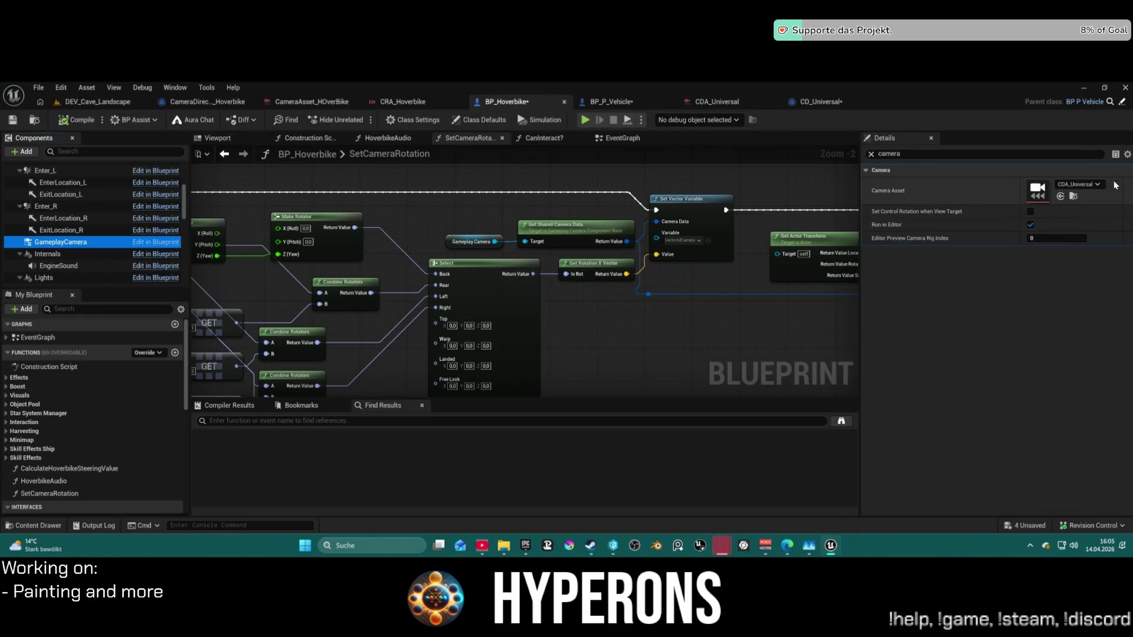
pyautogui.click(1074, 197)
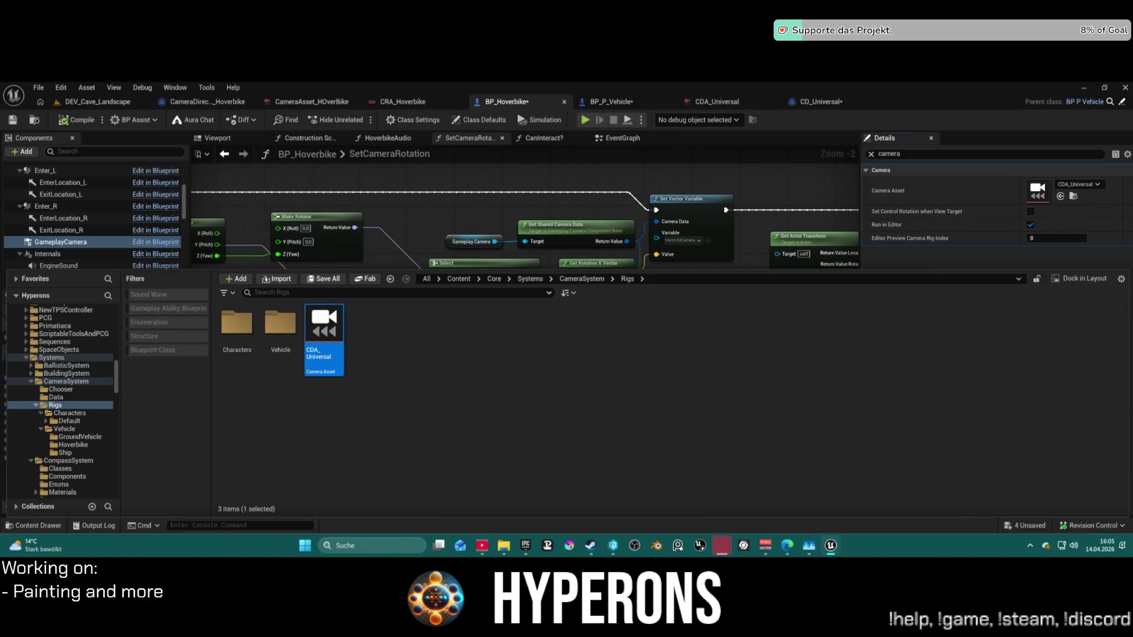
pyautogui.click(410, 110)
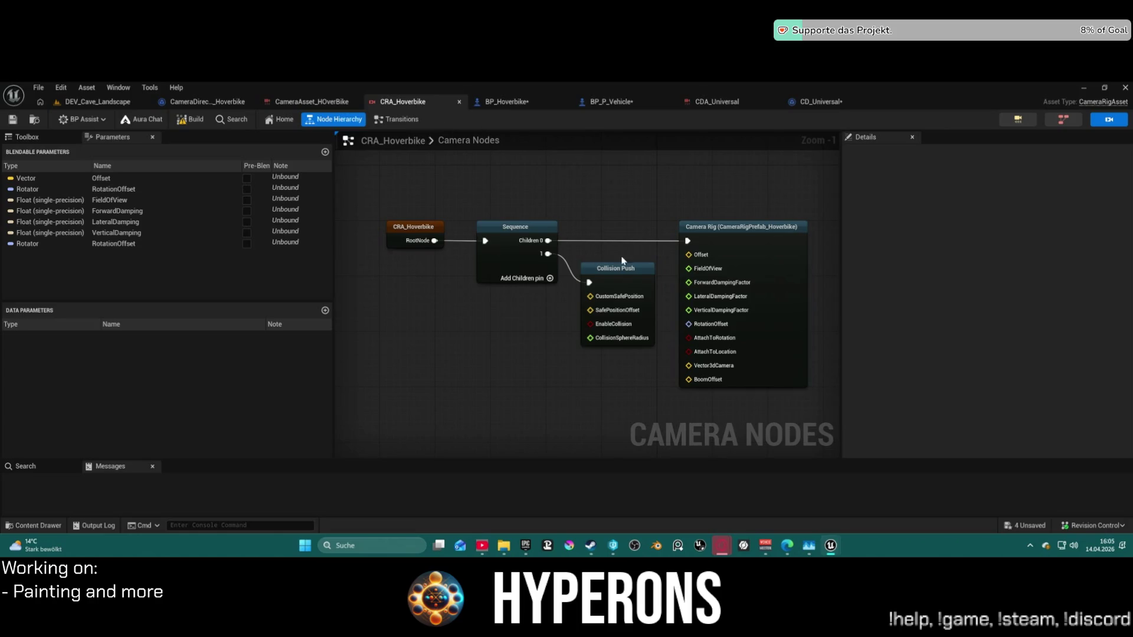
# Select the Camera Rig node and set its Forward Damping Factor to 0.
pyautogui.click(784, 261)
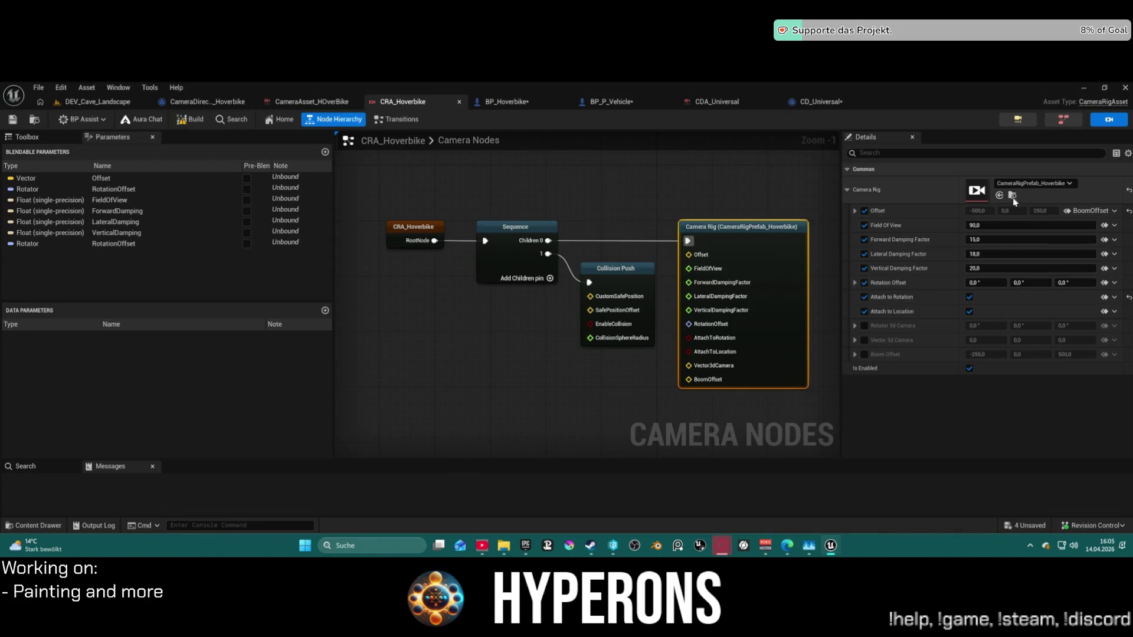
pyautogui.click(989, 241)
pyautogui.write('0')
pyautogui.press('Return')
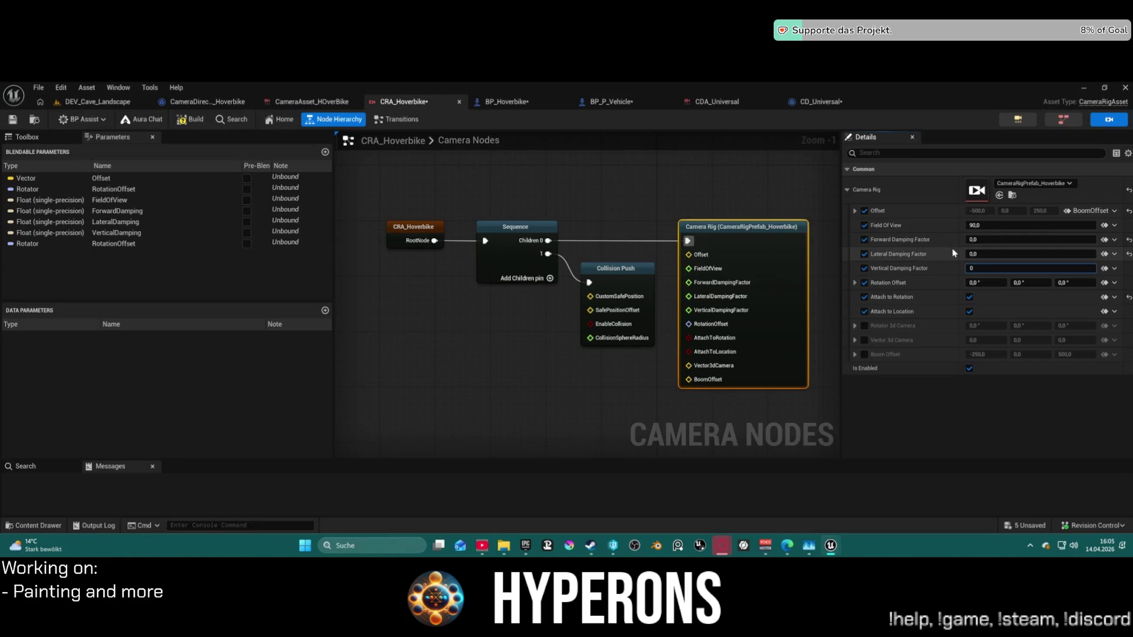
# Bind Forward, Lateral and Vertical Damping to the ForwardDamping, LateralDamping and VerticalDamping variables.
pyautogui.click(1105, 240)
pyautogui.click(1030, 337)
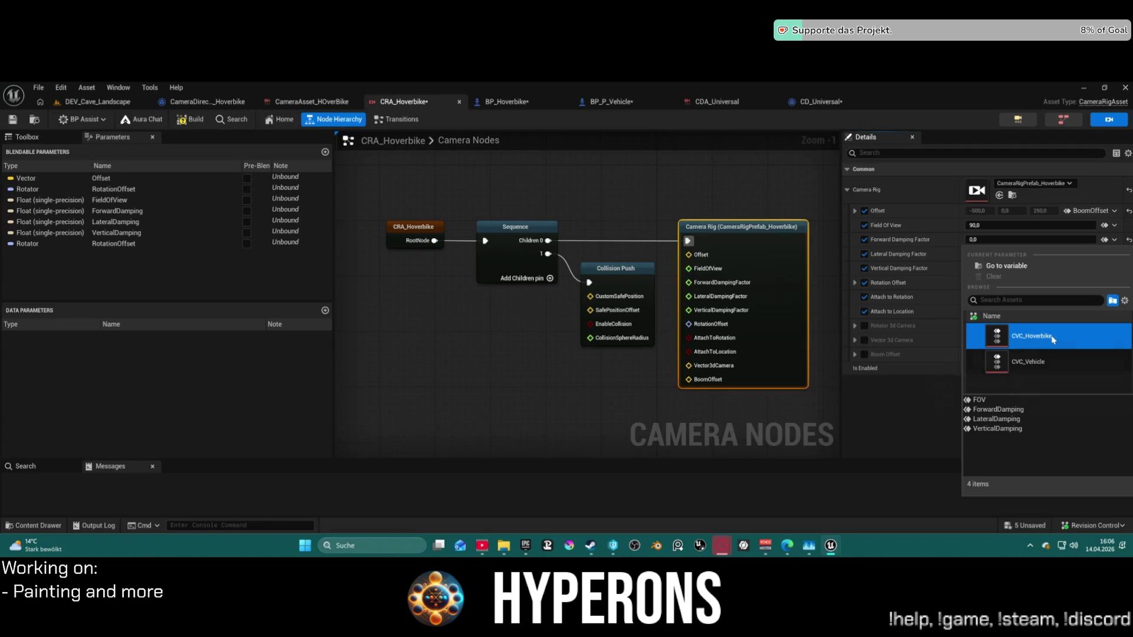
pyautogui.click(1013, 410)
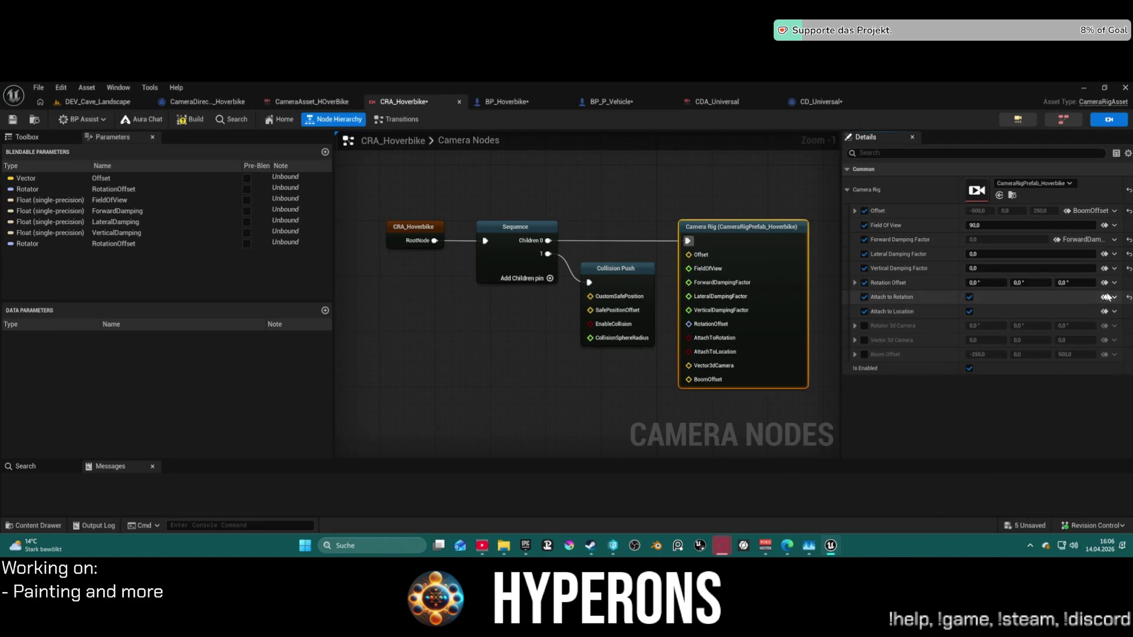
pyautogui.click(1115, 258)
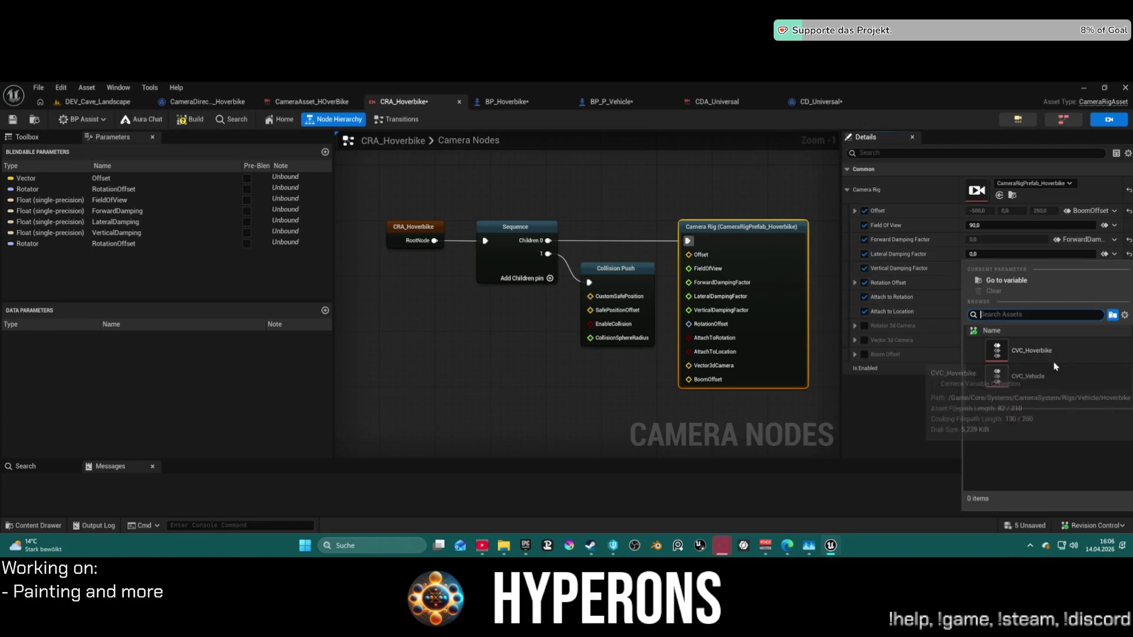
pyautogui.click(1030, 351)
pyautogui.click(1006, 435)
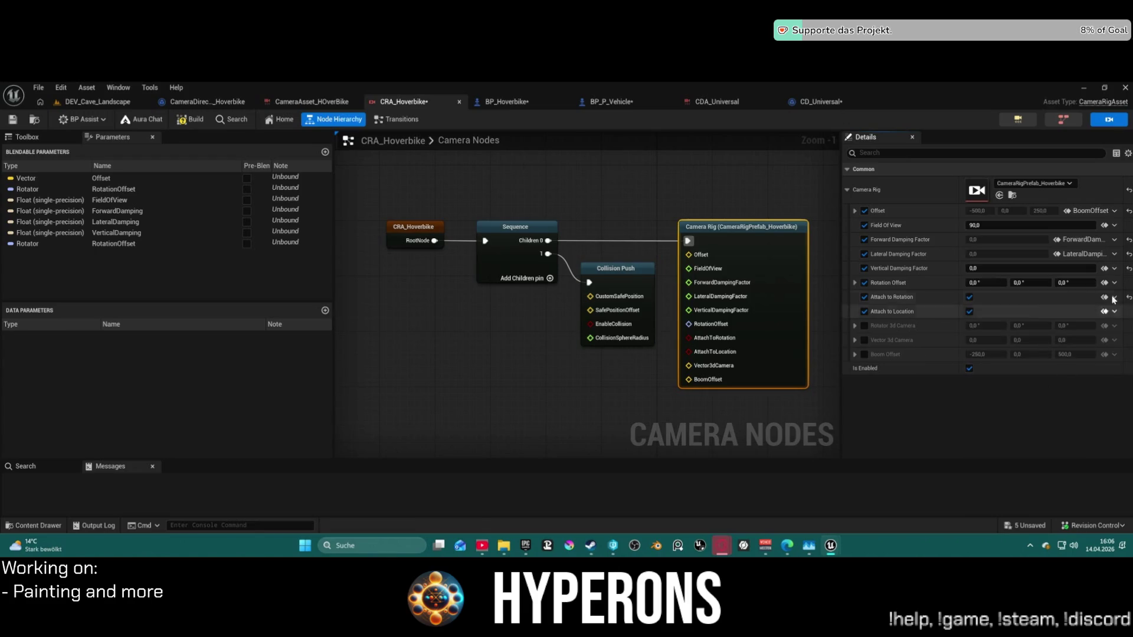
pyautogui.click(1115, 268)
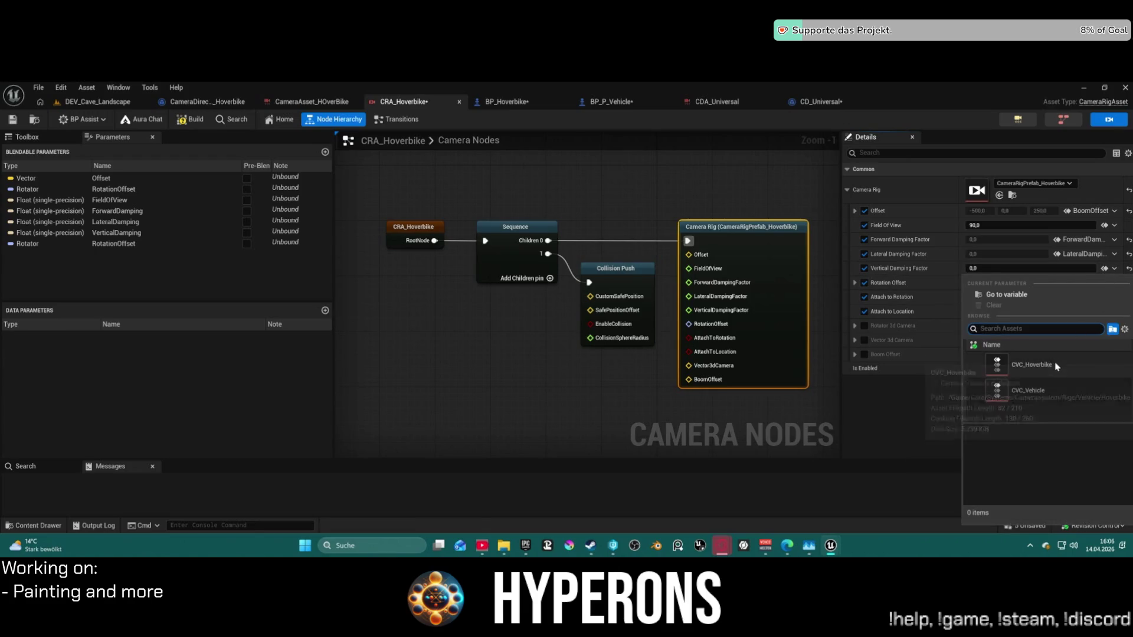
pyautogui.click(1003, 365)
pyautogui.click(1000, 458)
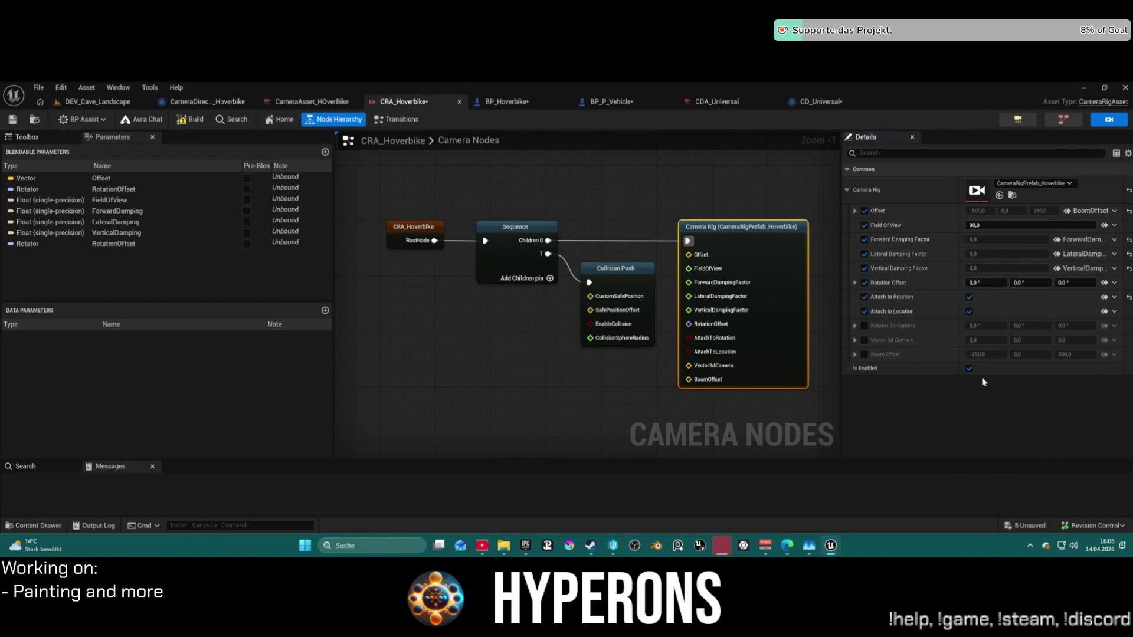
# Bind Rotation Offset to RotationOffset, view Transitions, then return to the DEV_Cave_Landscape level.
pyautogui.click(1105, 283)
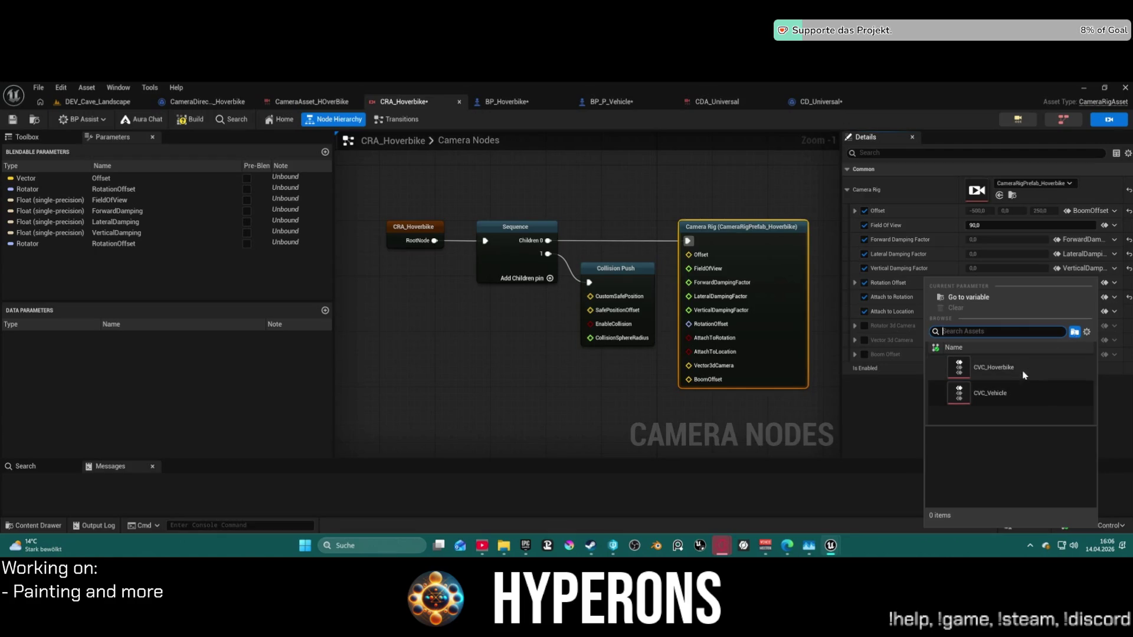
pyautogui.click(997, 367)
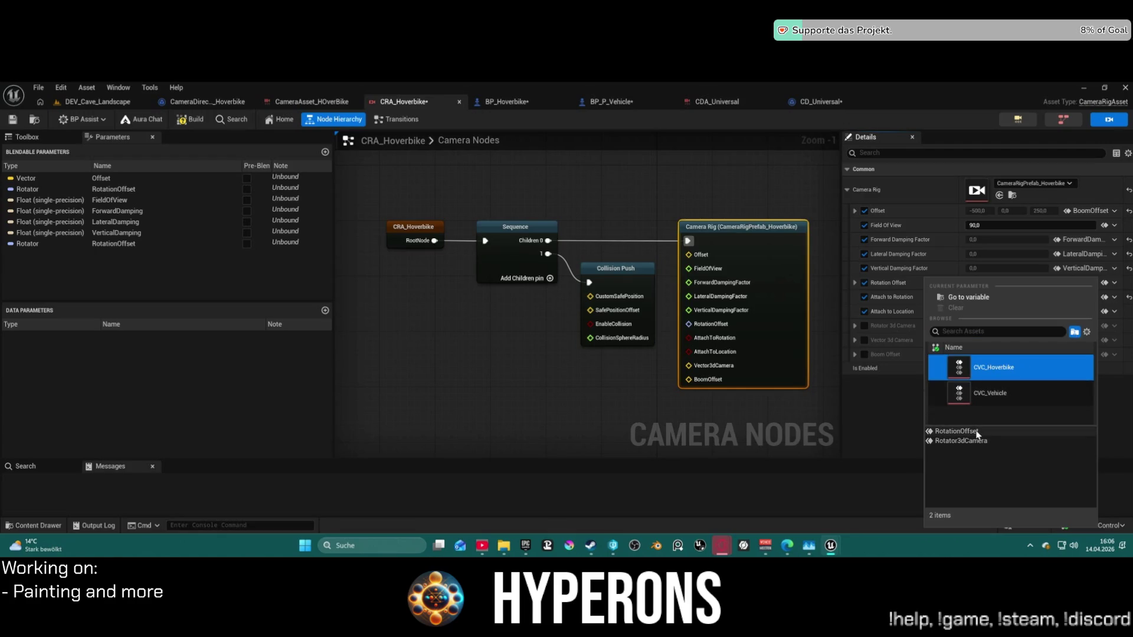
pyautogui.click(977, 433)
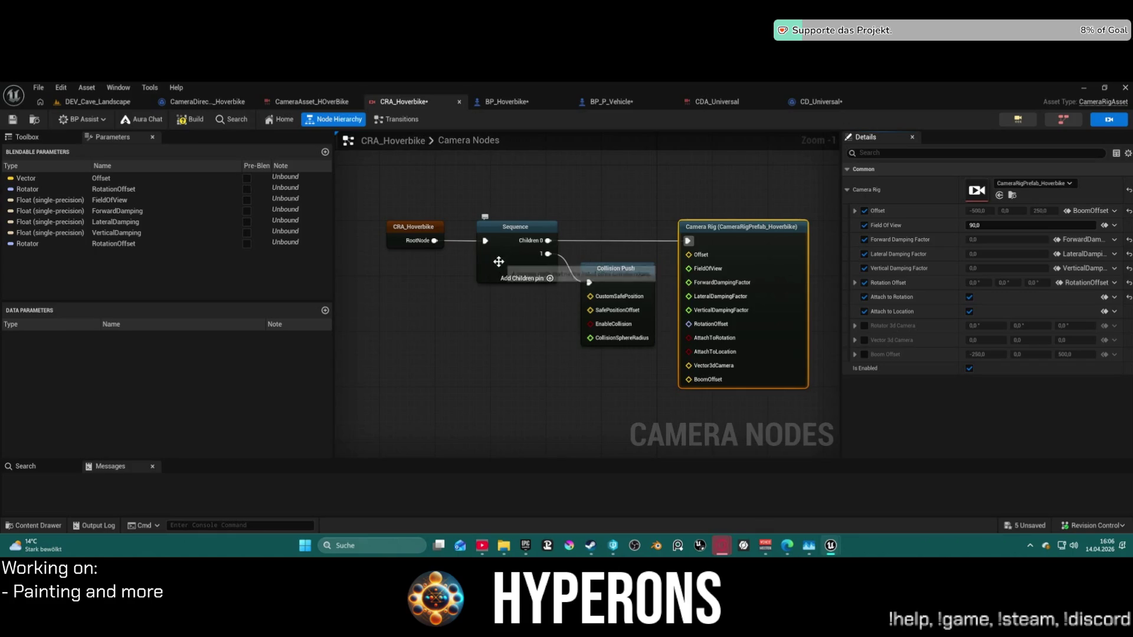
pyautogui.click(401, 120)
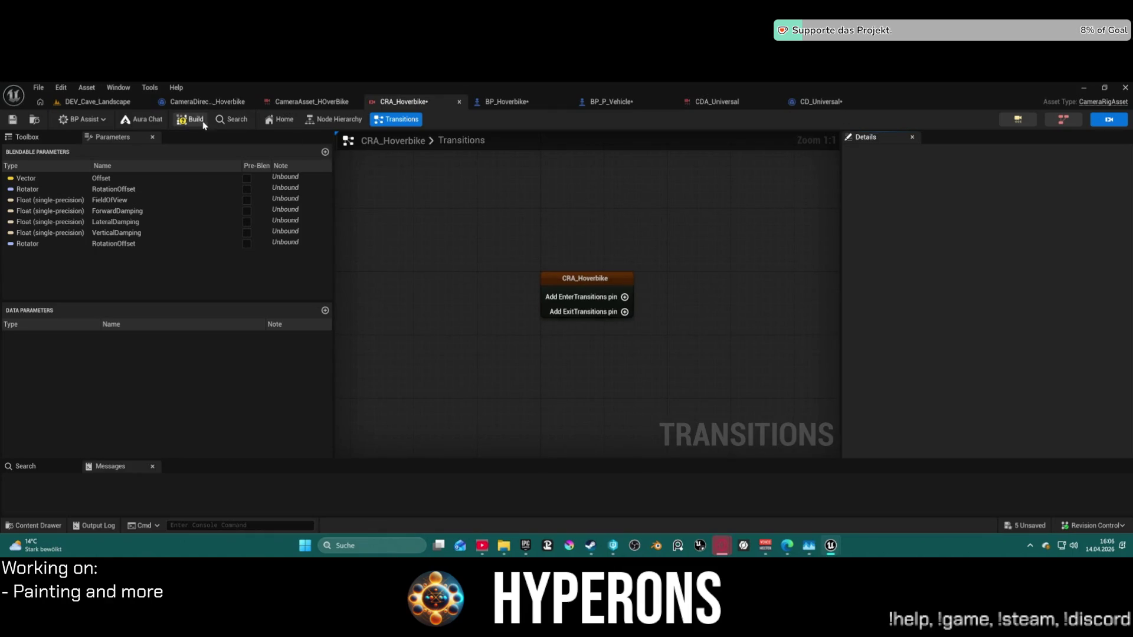
pyautogui.click(110, 102)
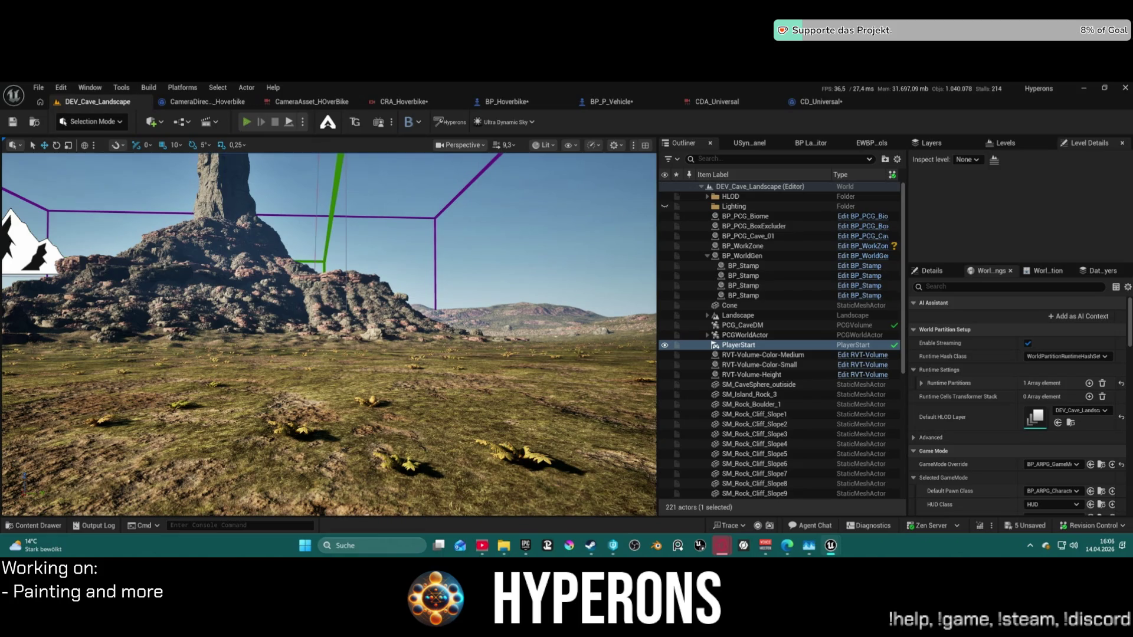
# Start a Play-in-Editor session, mount the hoverbike with E, and drive through the grass.
pyautogui.click(247, 122)
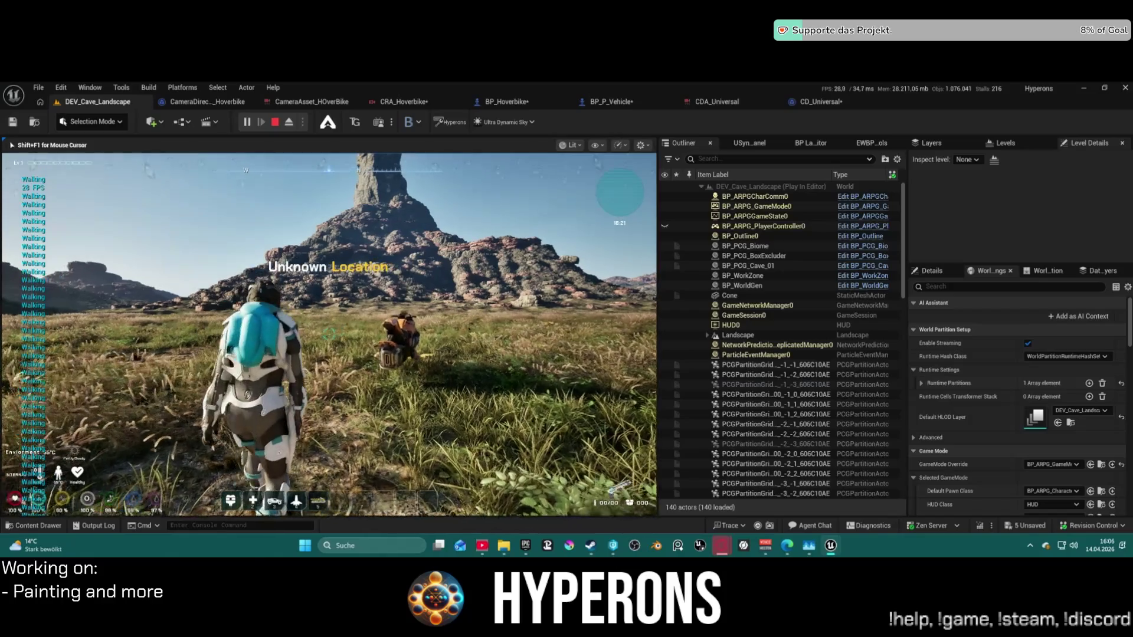
pyautogui.press('w')
pyautogui.press('w')
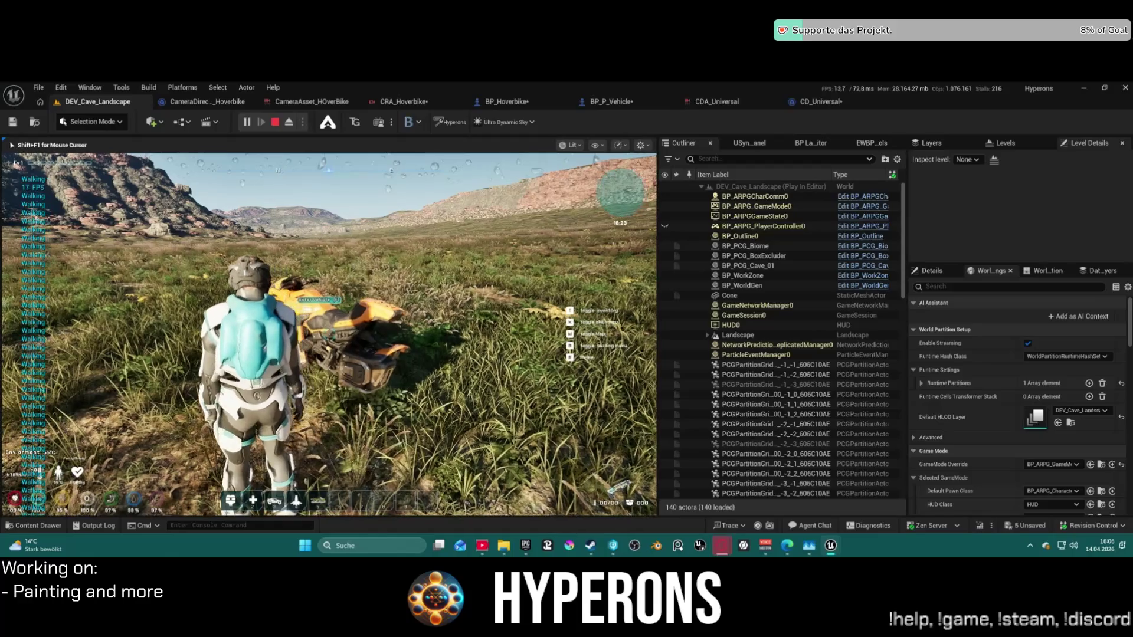
pyautogui.press('space')
pyautogui.press('e')
pyautogui.press('w')
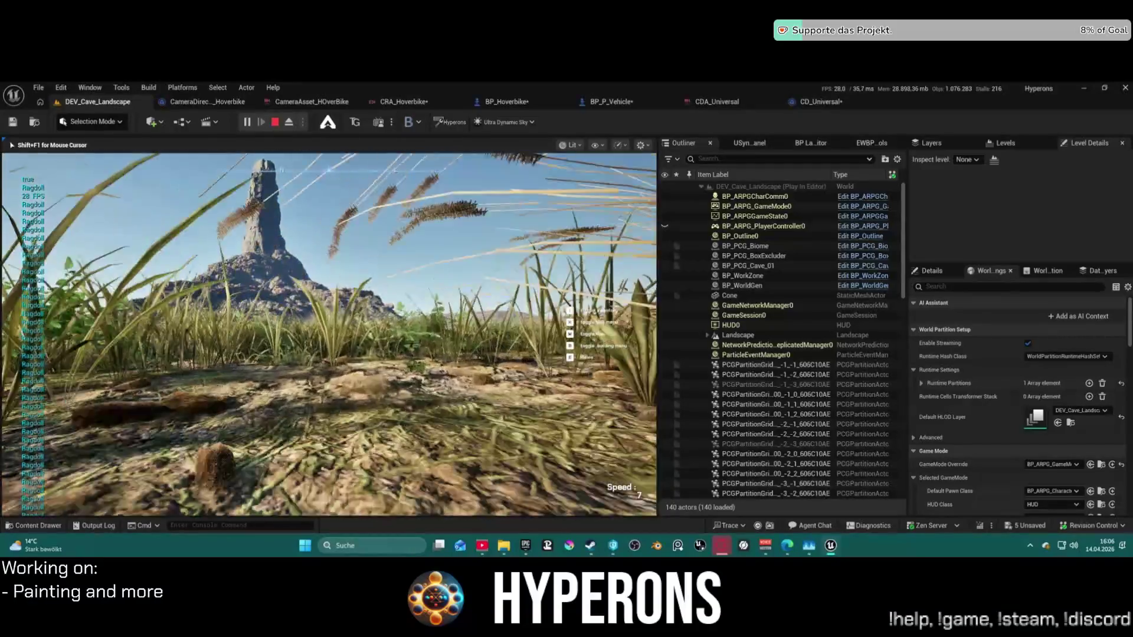
pyautogui.press('w')
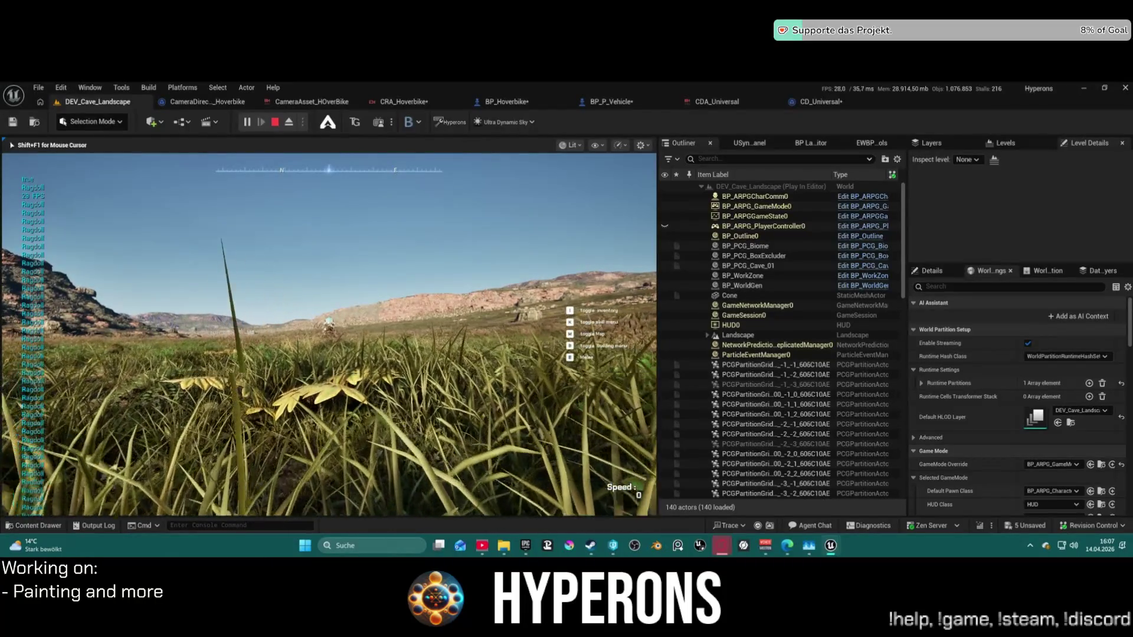
pyautogui.press('super')
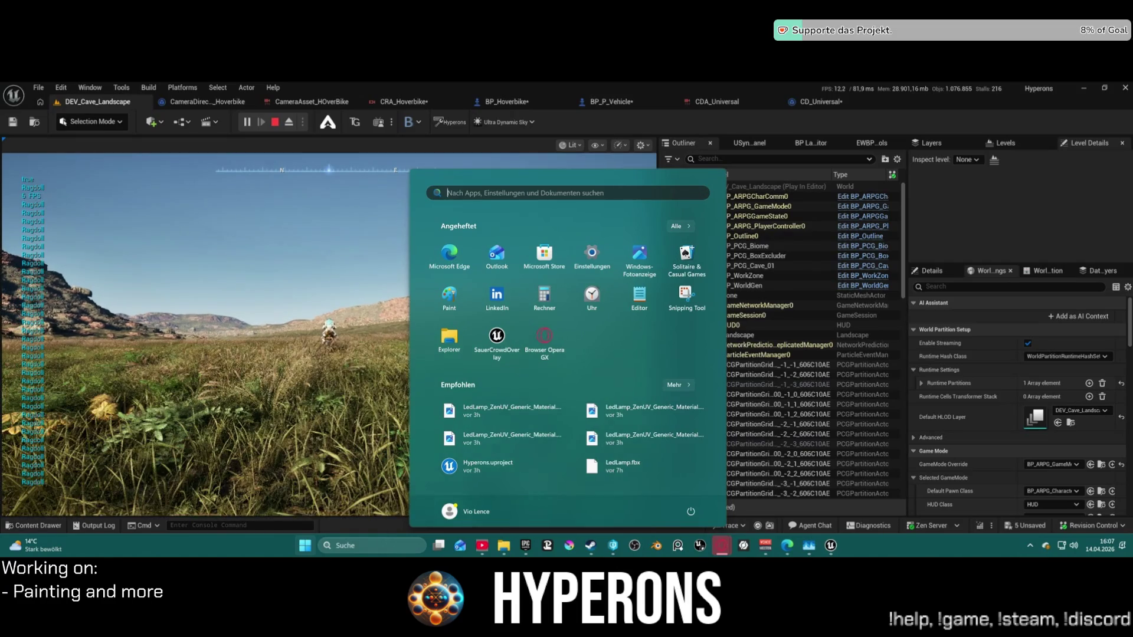
# Drive the hoverbike forward, steer left and right, then brake to a stop.
pyautogui.press('super')
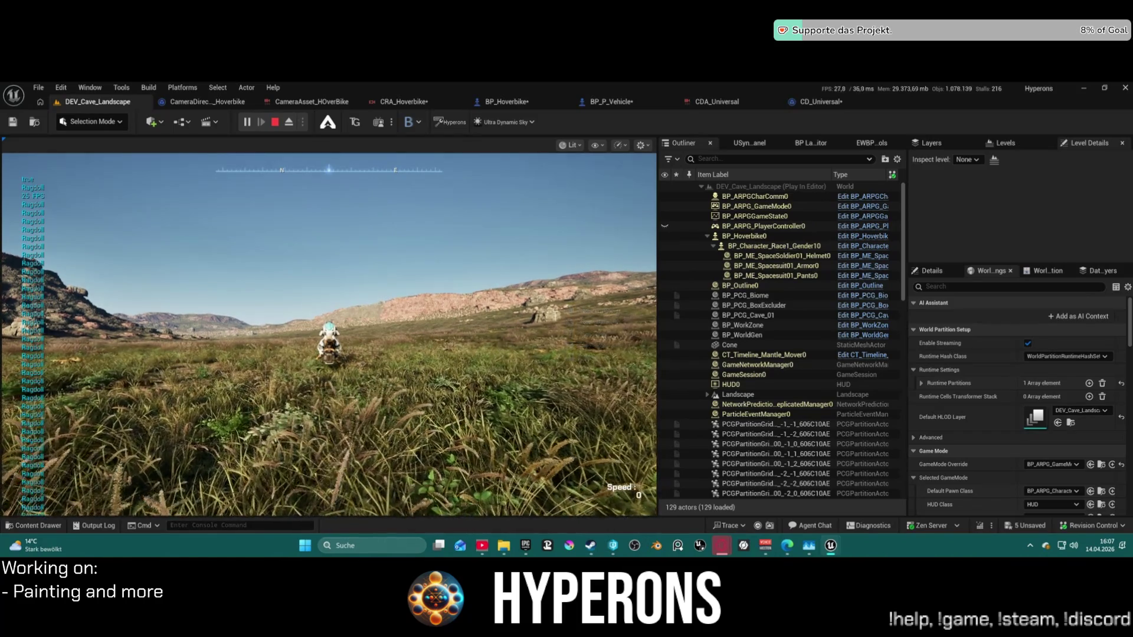
pyautogui.press('super')
pyautogui.press('super')
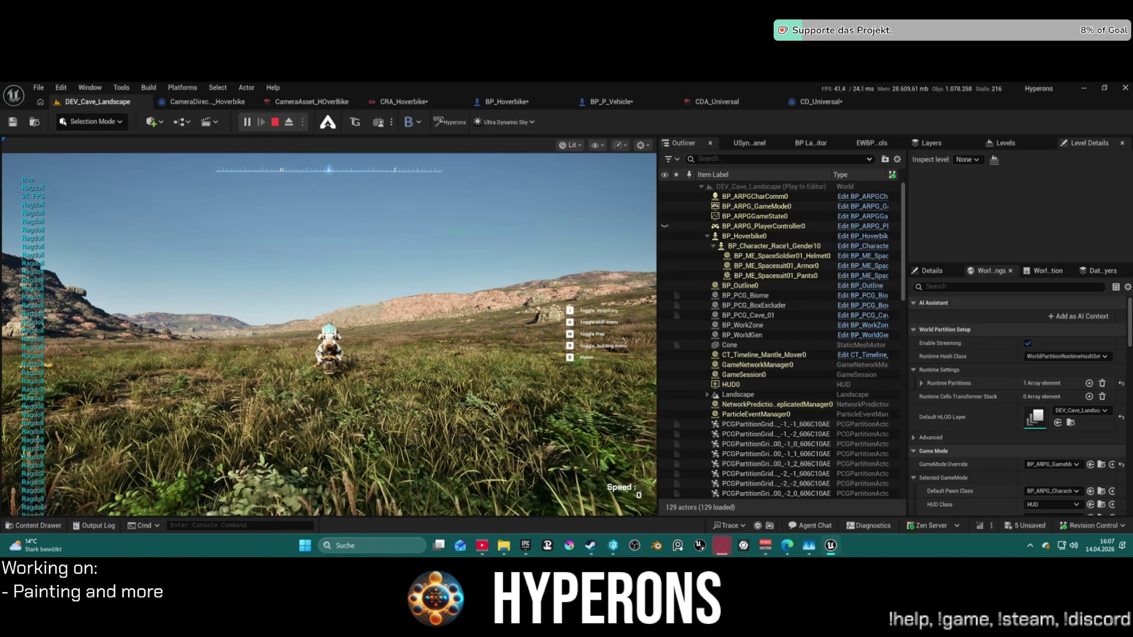
pyautogui.click(451, 333)
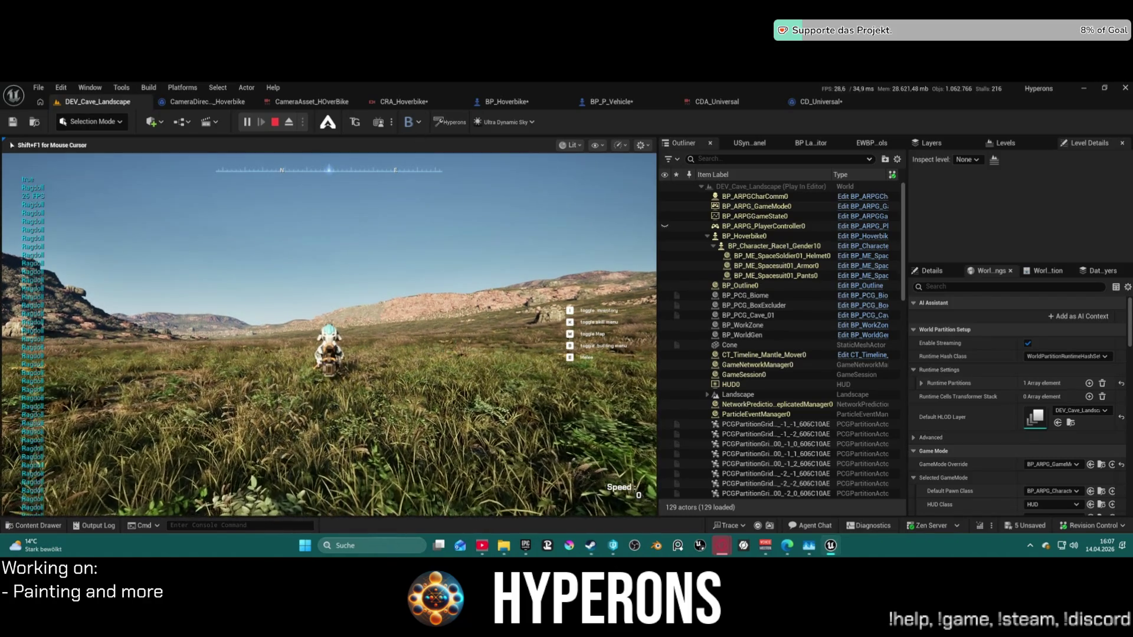
pyautogui.press('w')
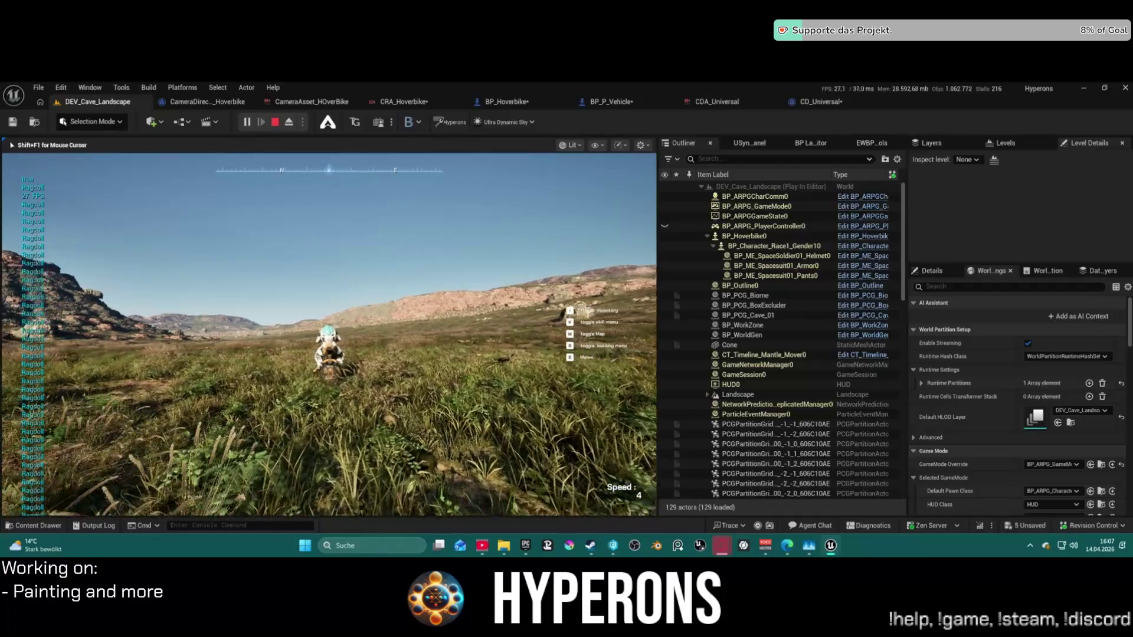
pyautogui.press('a')
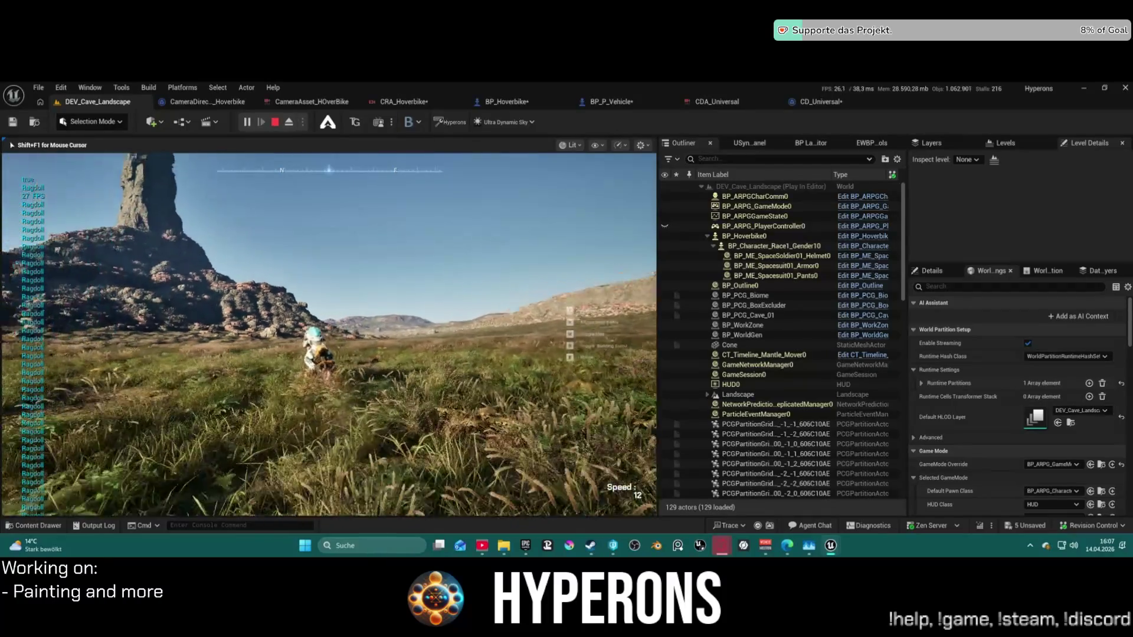
pyautogui.press('d')
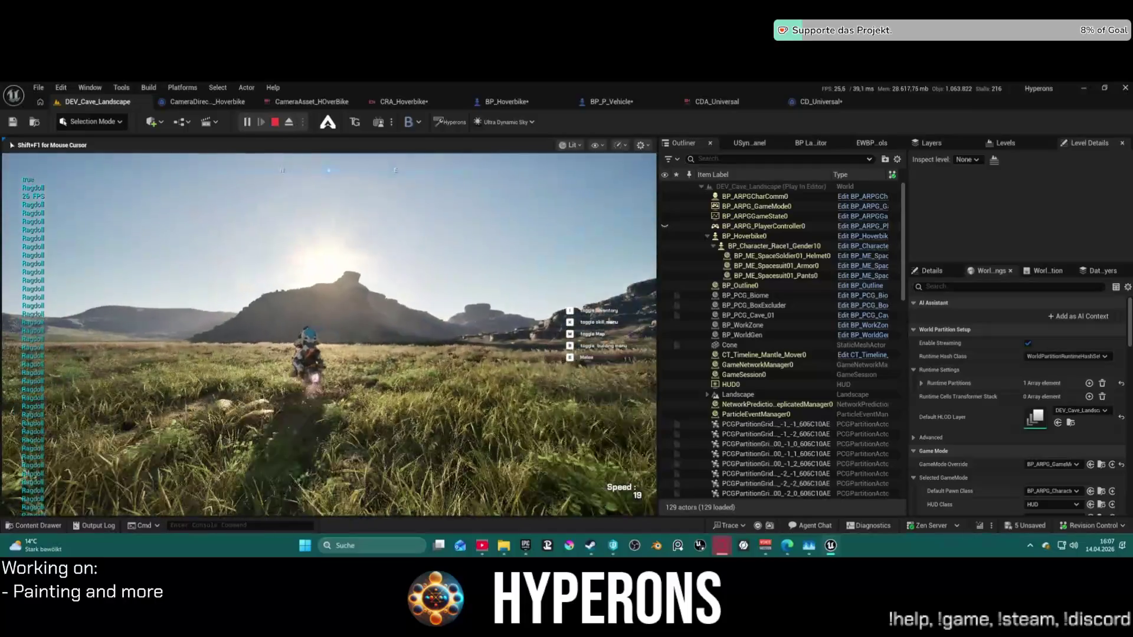
pyautogui.press('s')
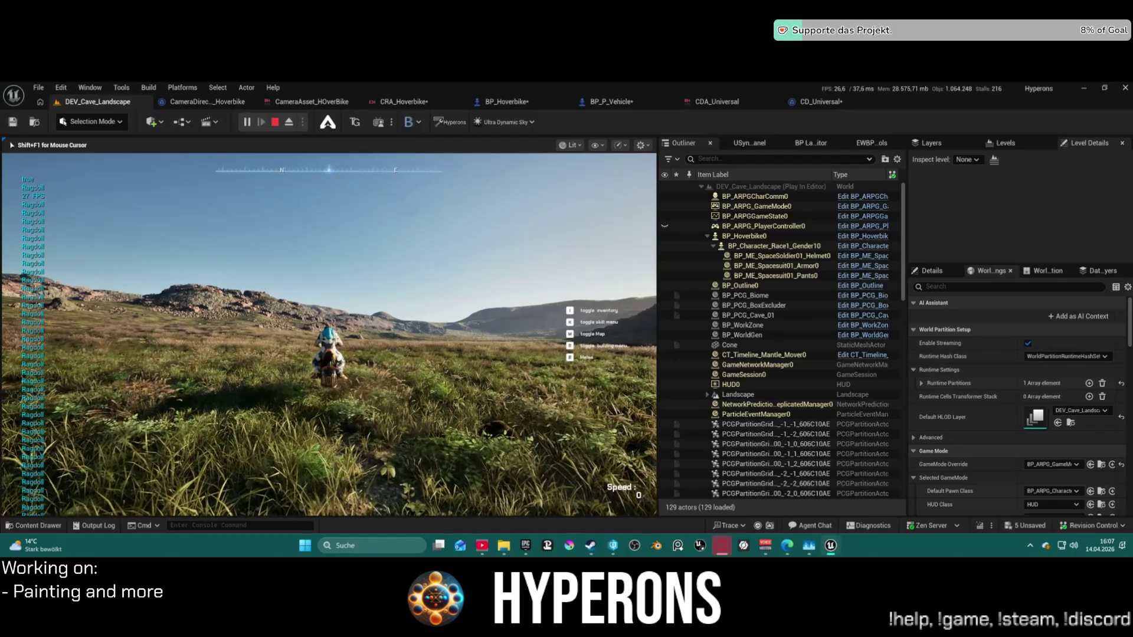
# Leave the game view and open the CD_Universal camera director blueprint.
pyautogui.press('super')
pyautogui.press('Escape')
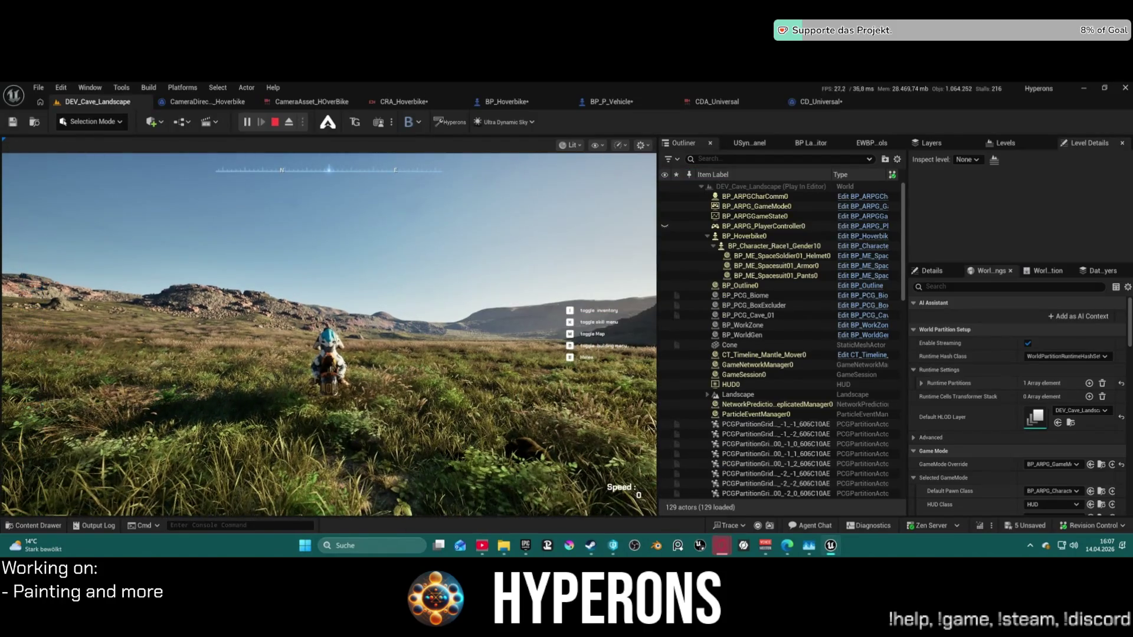
pyautogui.press('r')
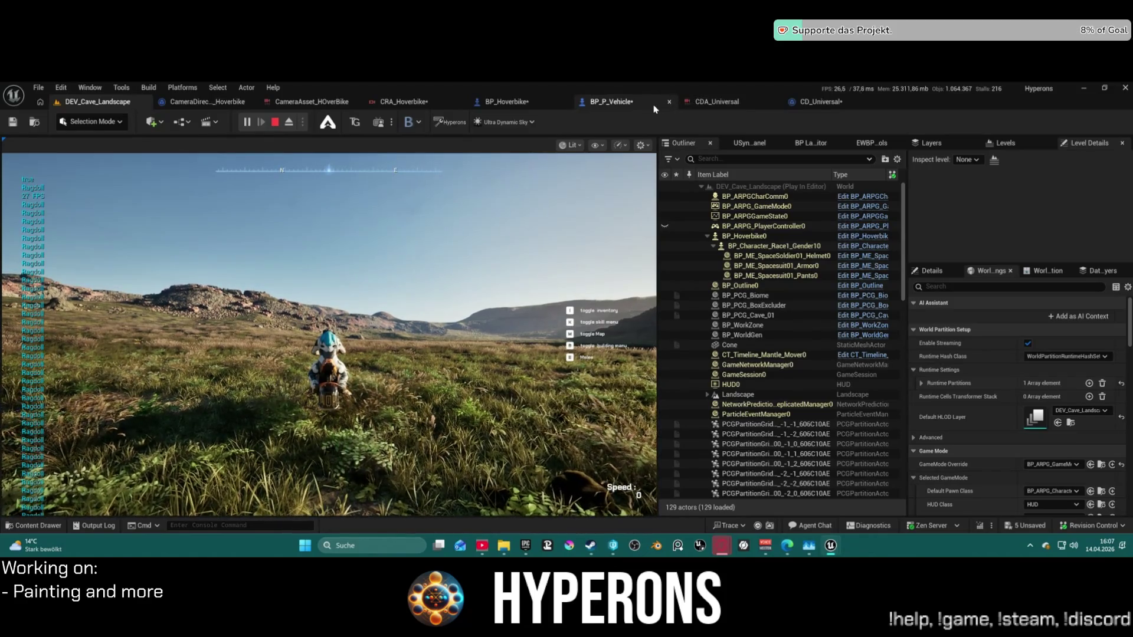
pyautogui.click(820, 102)
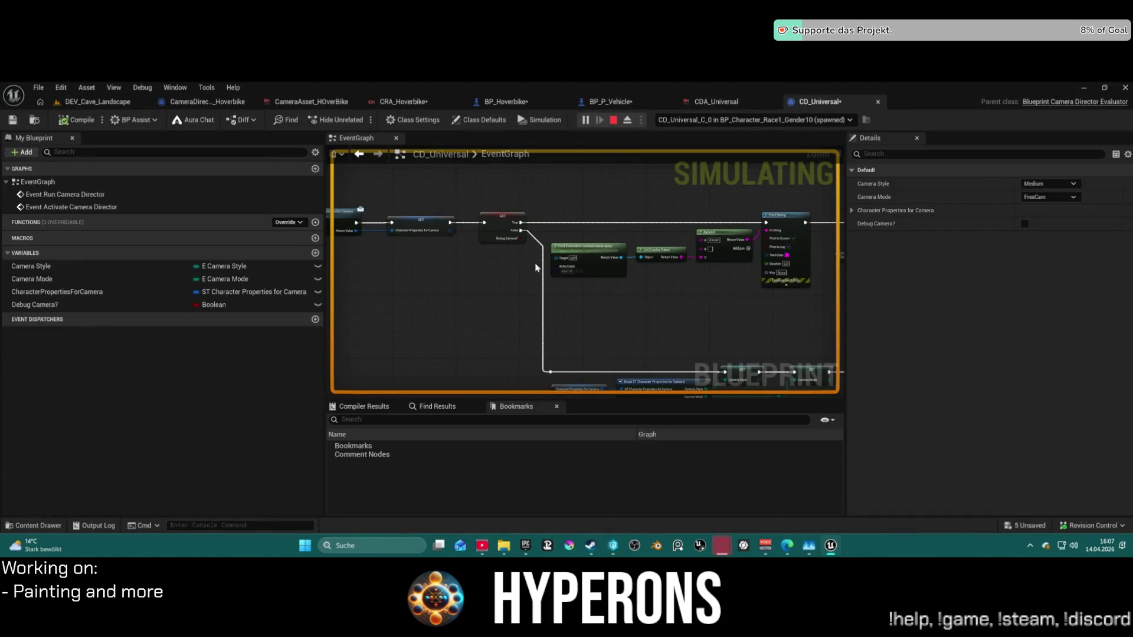
# Toggle the Branch node's breakpoint off and back on, then switch to BP_Hoverbike.
pyautogui.scroll(-1, 608, 239)
pyautogui.moveTo(608, 239); pyautogui.dragTo(427, 278)
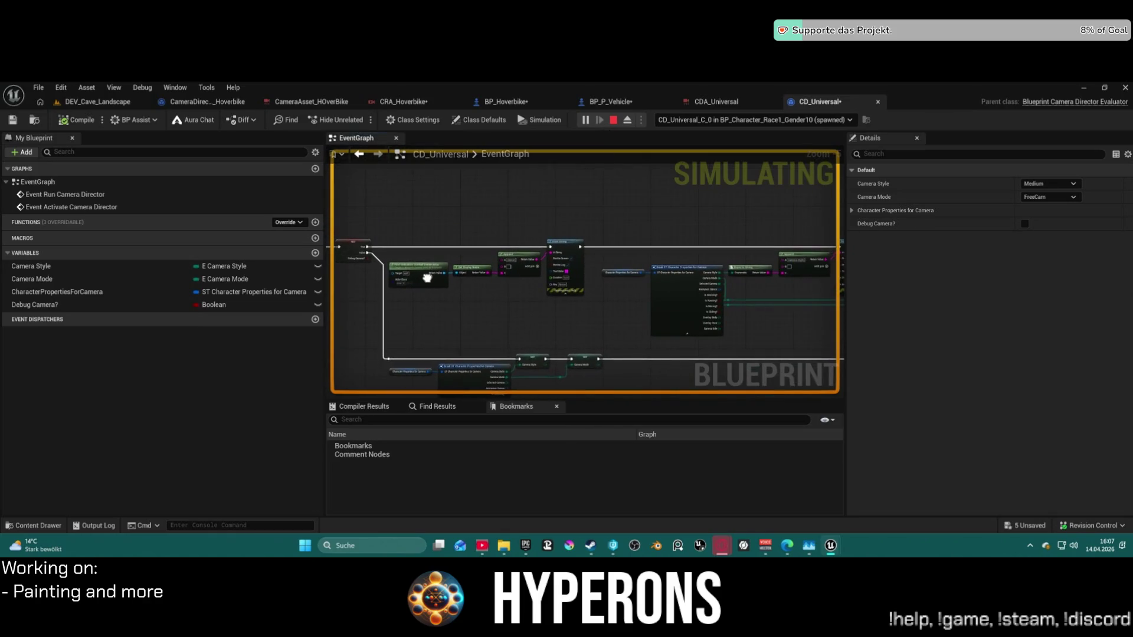
pyautogui.scroll(-4, 427, 278)
pyautogui.scroll(5, 701, 220)
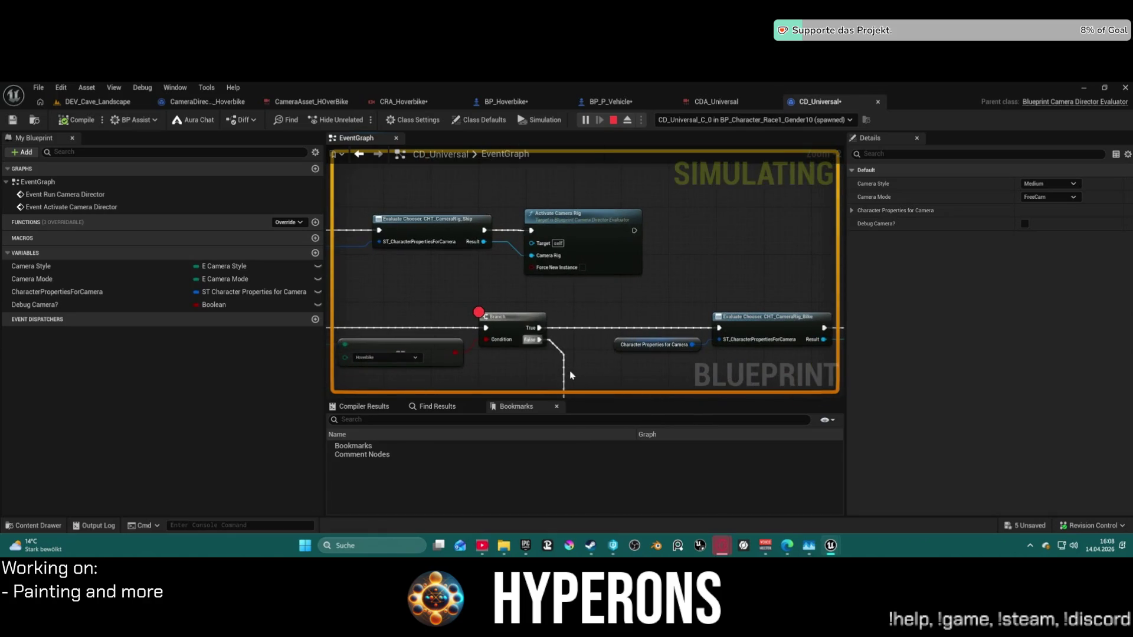
pyautogui.rightClick(481, 308)
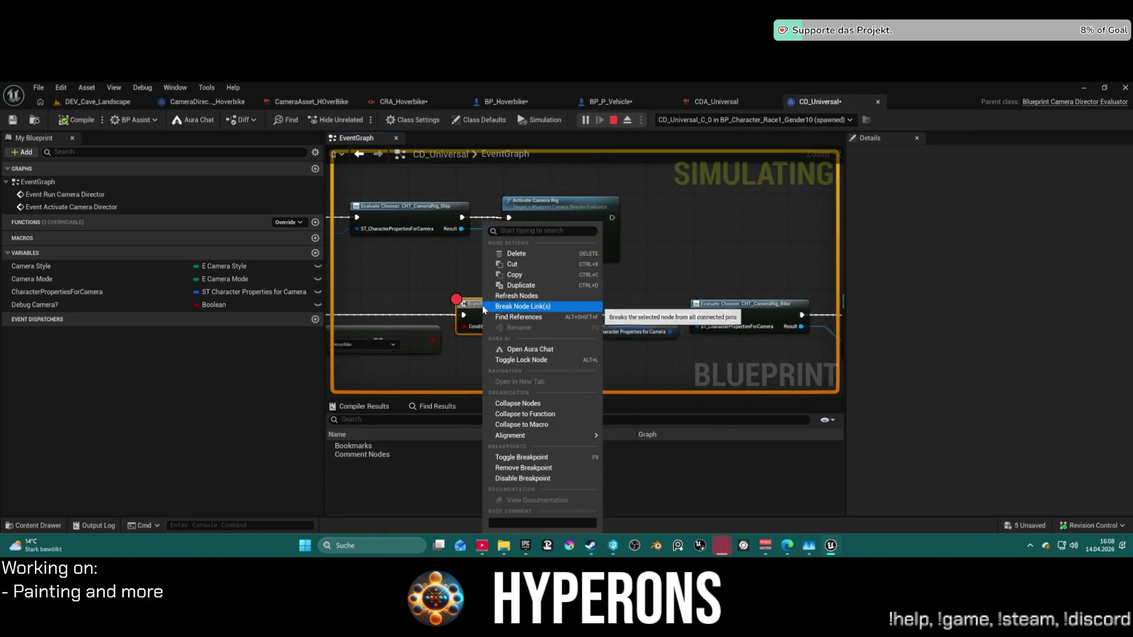
pyautogui.click(534, 458)
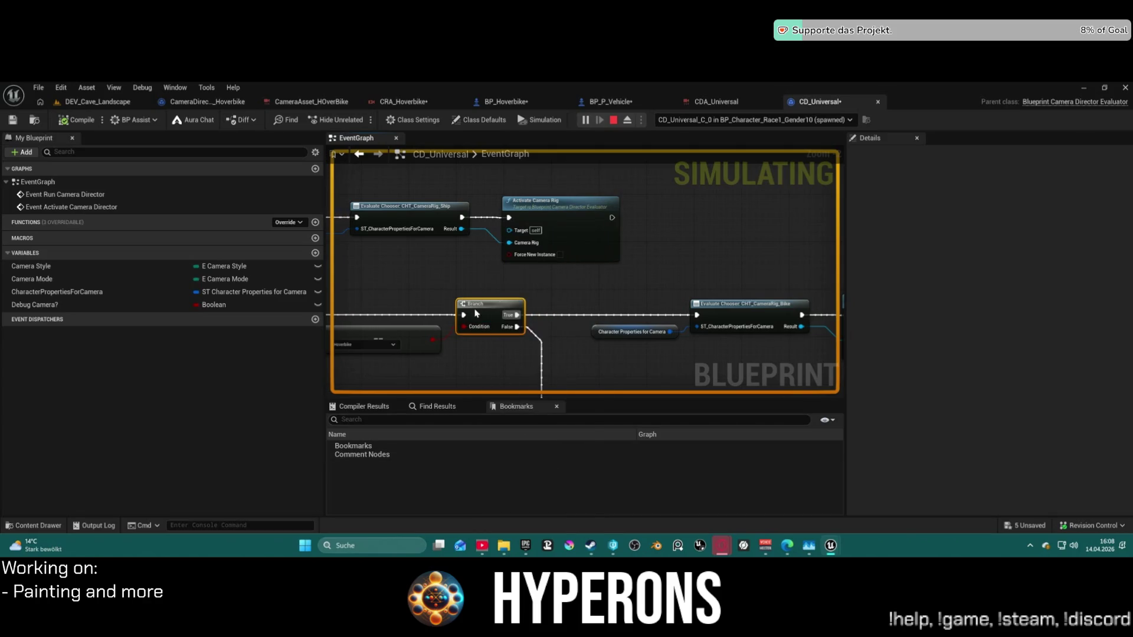
pyautogui.rightClick(477, 313)
pyautogui.click(551, 479)
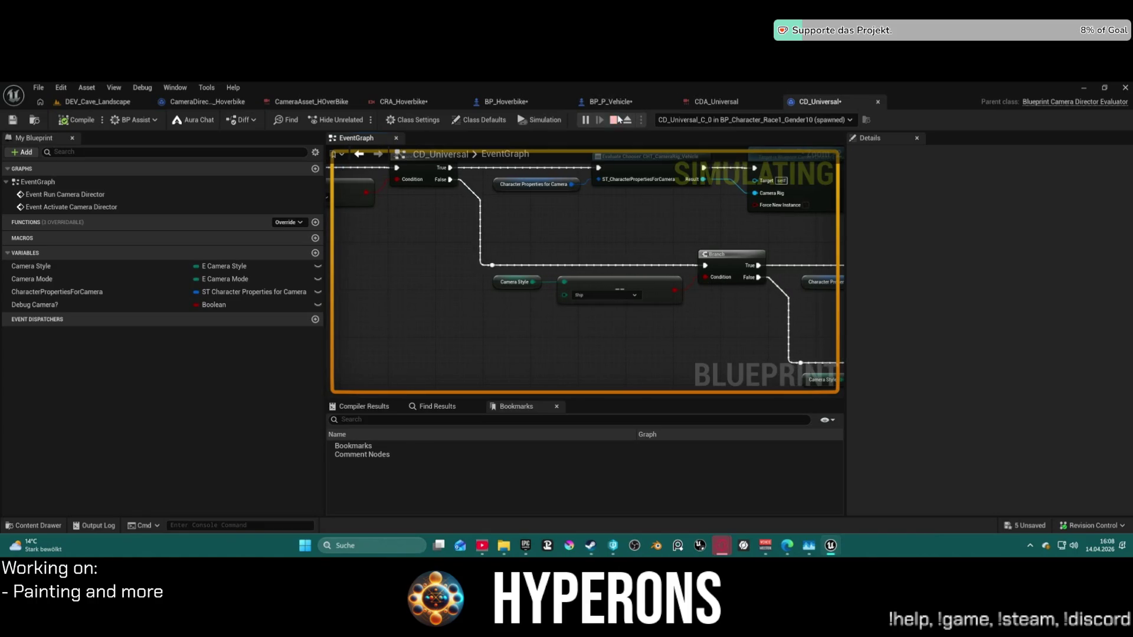
pyautogui.click(509, 102)
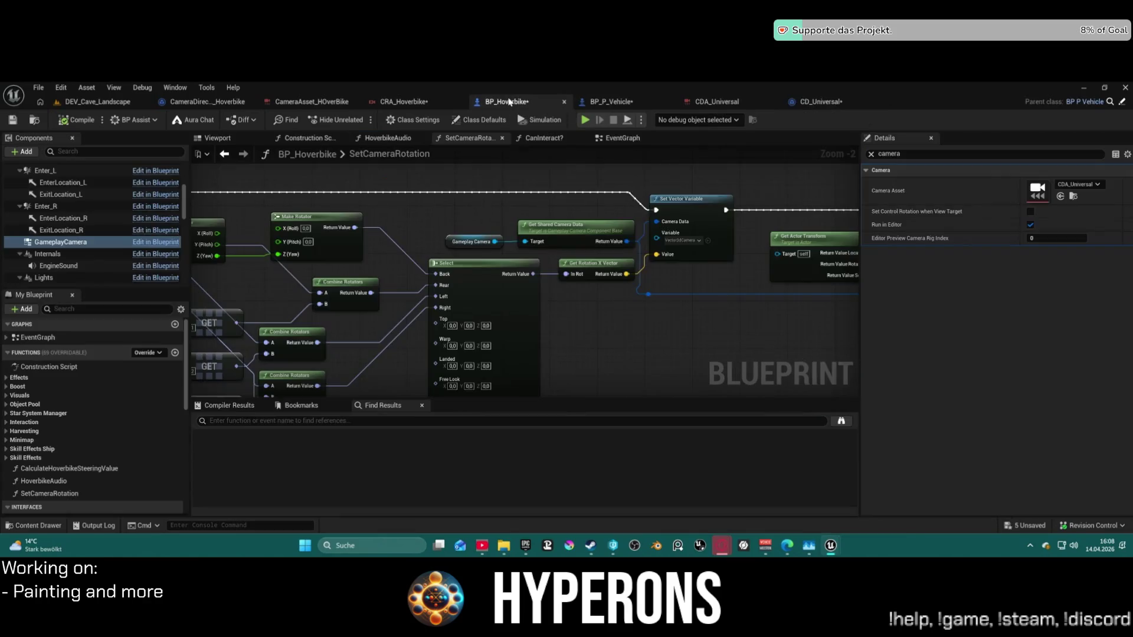
# Set the GameplayCamera's Camera Asset to CameraAsset_HOverBike.
pyautogui.click(1074, 185)
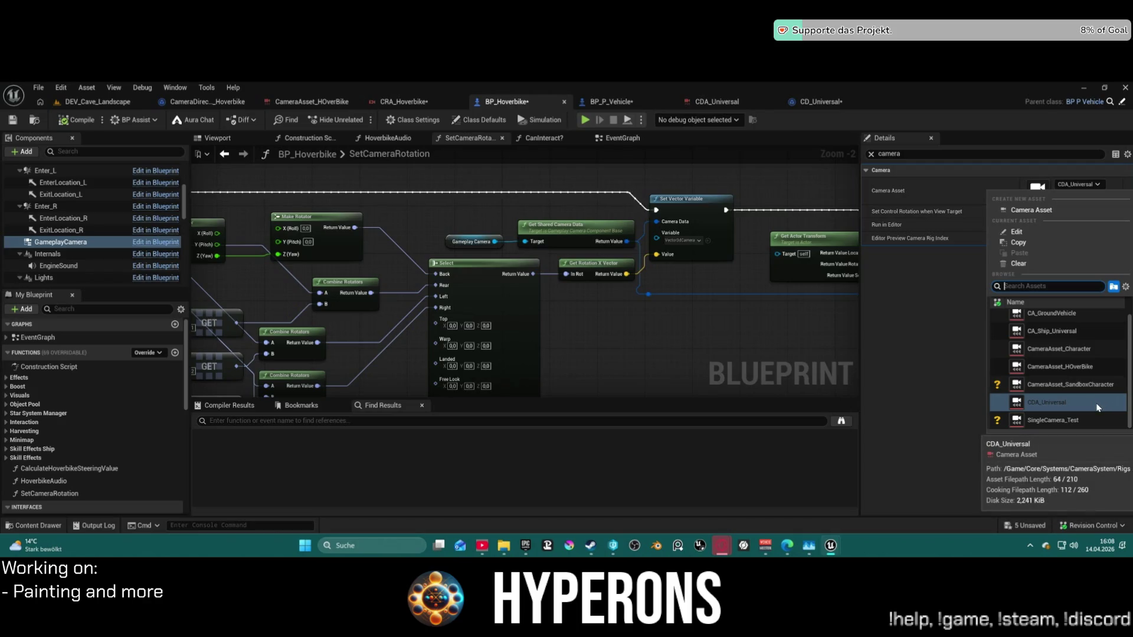
pyautogui.click(1081, 367)
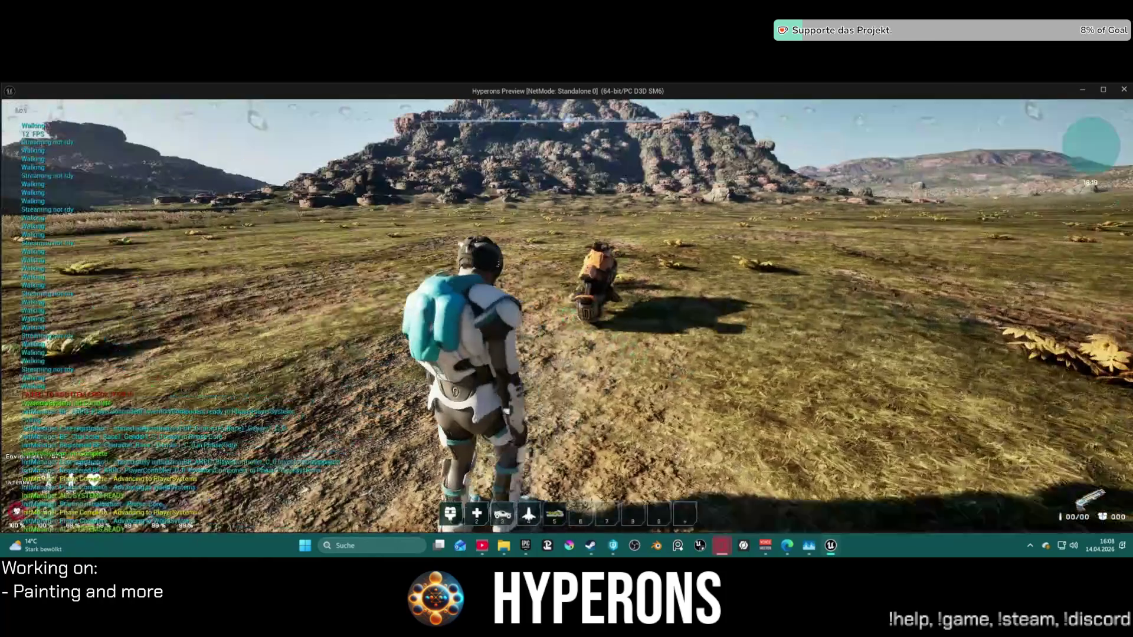
# Walk to the hoverbike, mount it with F, drive forward, then return to the editor.
pyautogui.press('w')
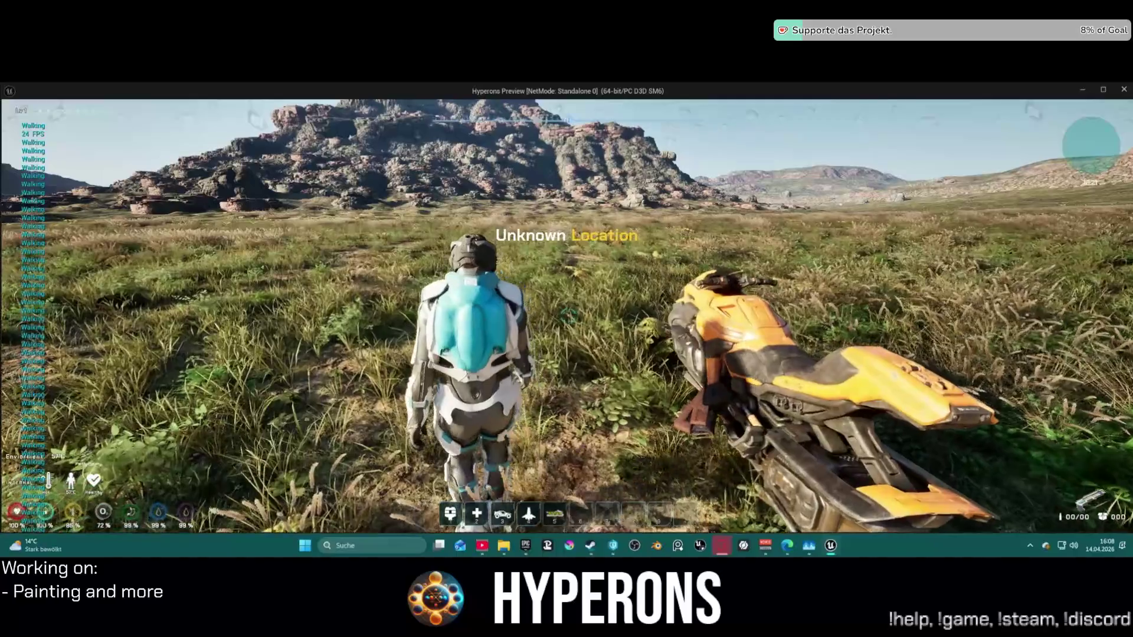
pyautogui.press('space')
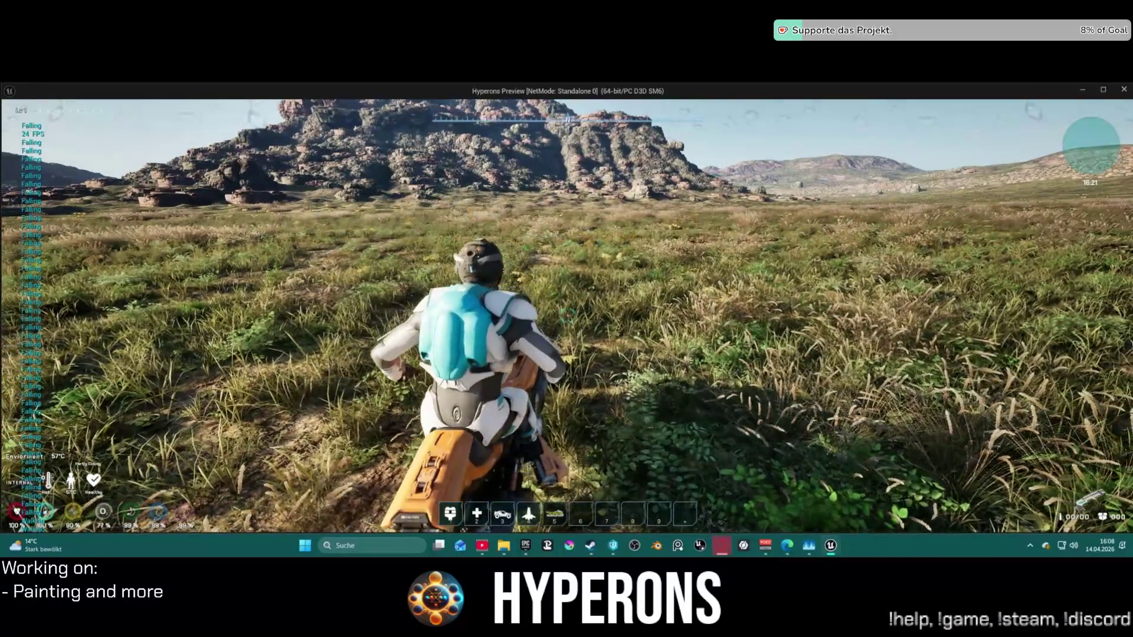
pyautogui.press('f')
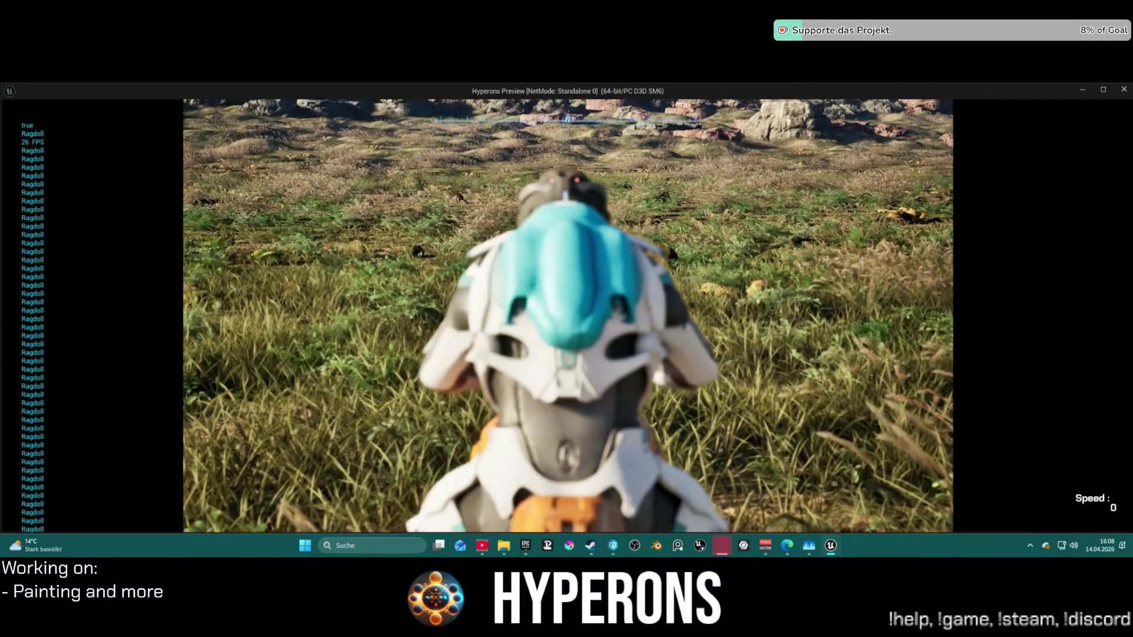
pyautogui.press('w')
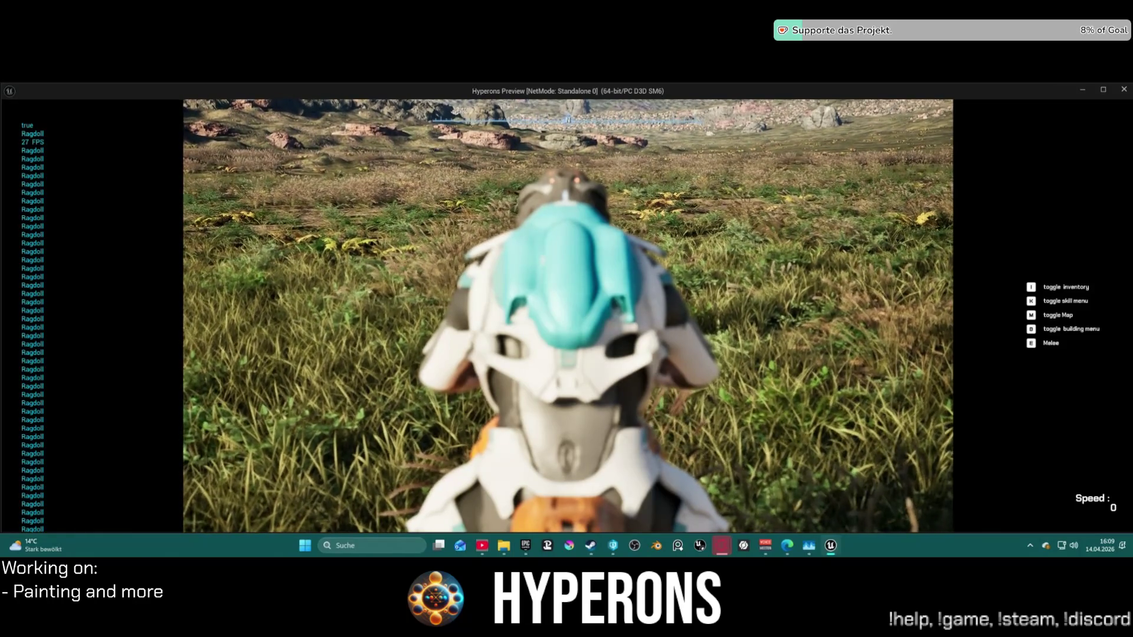
pyautogui.press('super')
pyautogui.hotkey('alt', 'Tab')
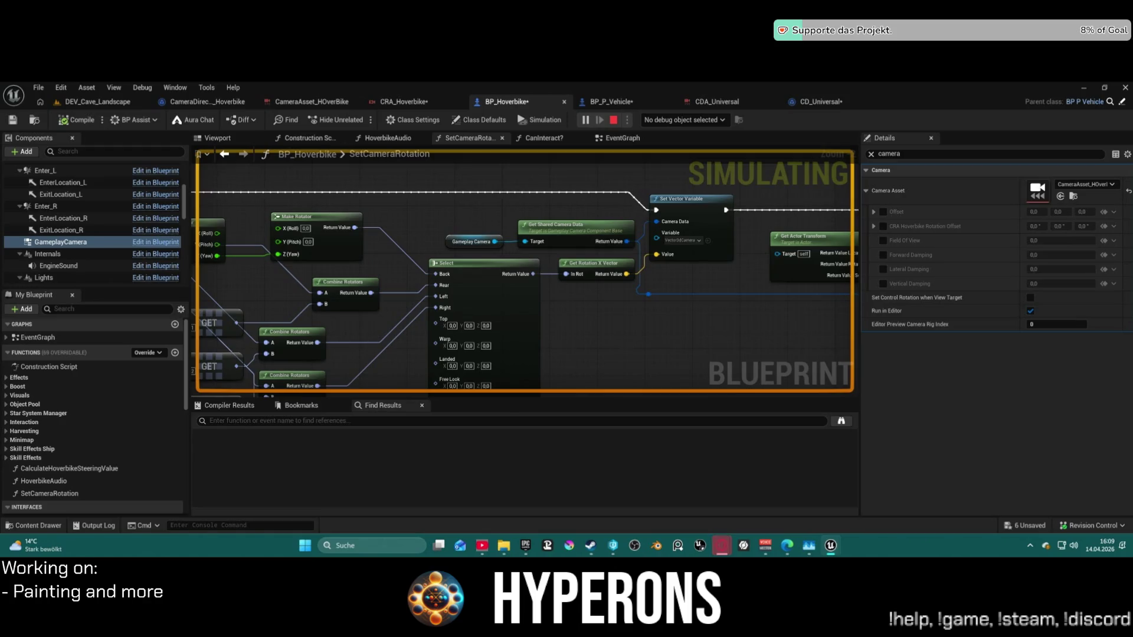
# Stop the play session and switch to the CD_Universal blueprint.
pyautogui.press('super')
pyautogui.press('super')
pyautogui.click(616, 122)
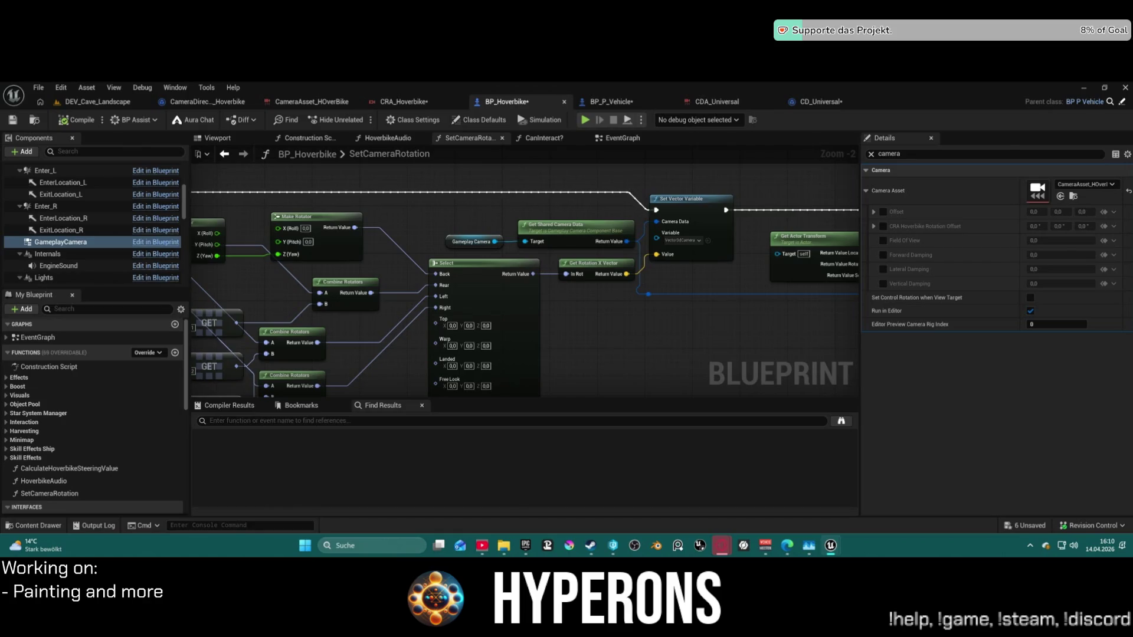
pyautogui.click(821, 102)
# Make CHT_CameraRig_Hyper's Hoverbike row evaluate the CHT_CameraRig_Bike chooser, then return to DEV_Cave_Landscape.
pyautogui.doubleClick(460, 207)
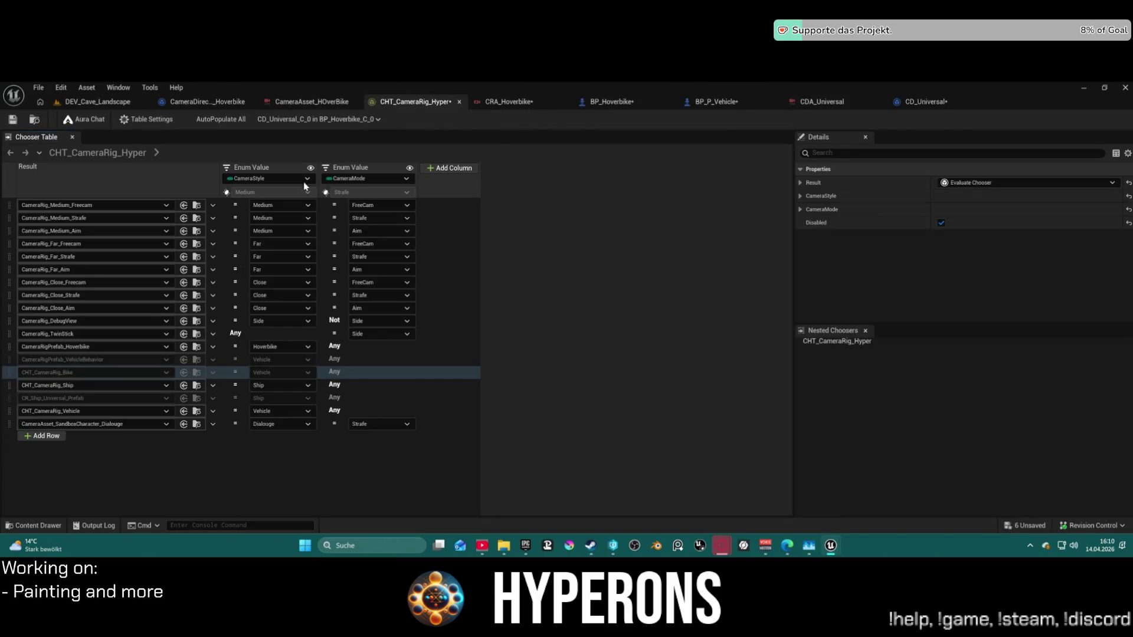
pyautogui.click(213, 347)
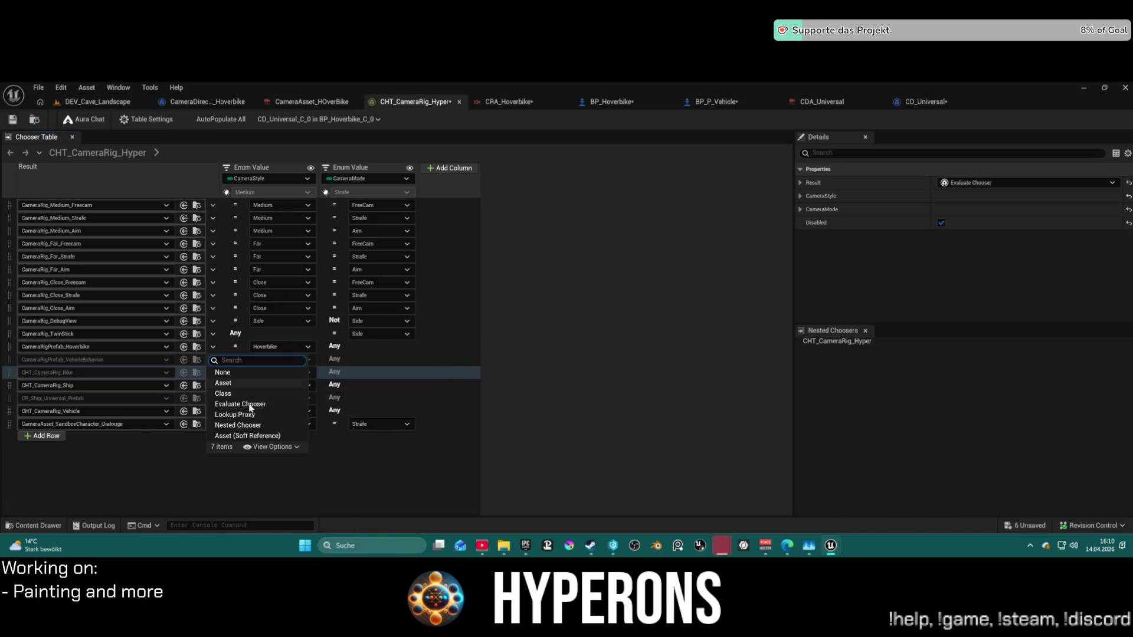
pyautogui.click(245, 405)
pyautogui.click(112, 347)
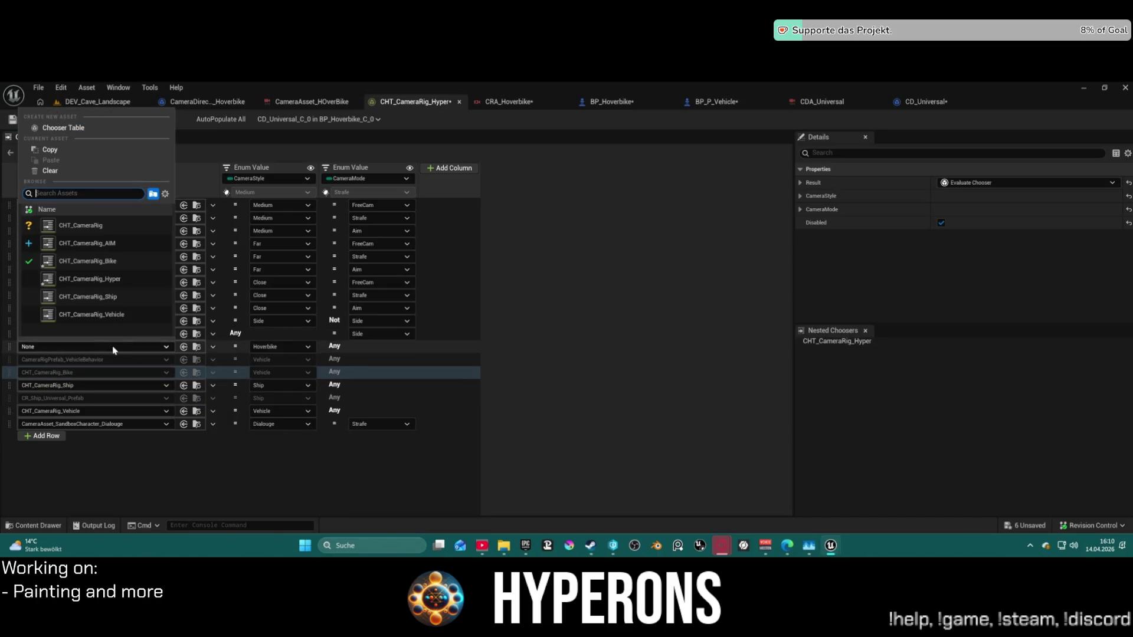
pyautogui.click(88, 261)
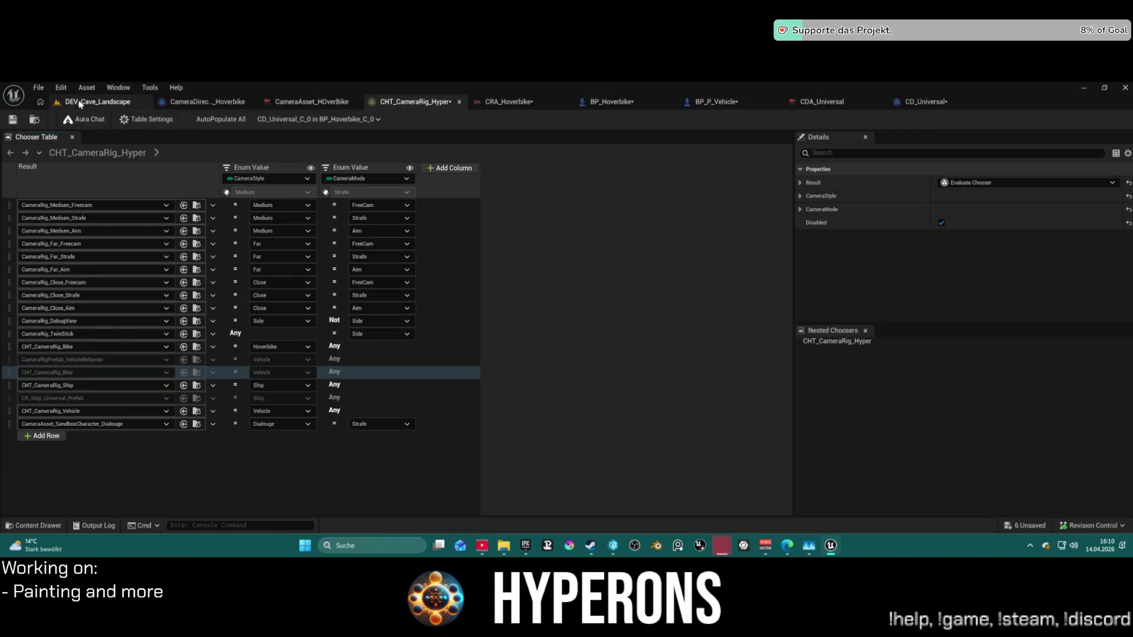
pyautogui.click(97, 102)
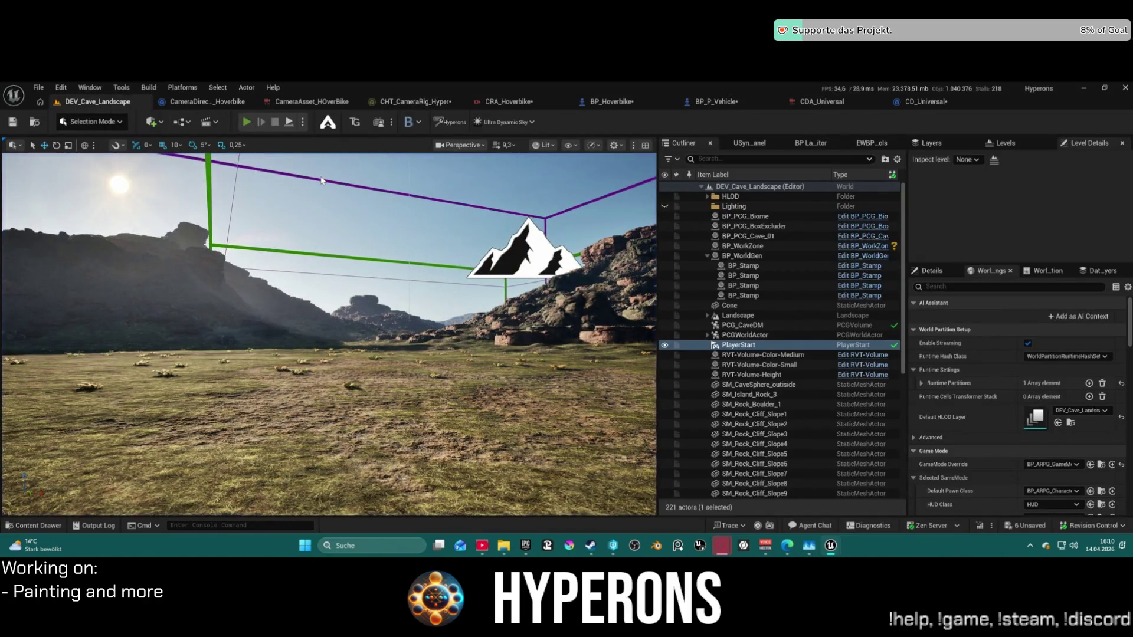
# After a brief test play, set BP_Hoverbike's camera asset to CA_Ship_Universal, then back to CDA_Universal.
pyautogui.hotkey('alt', 'p')
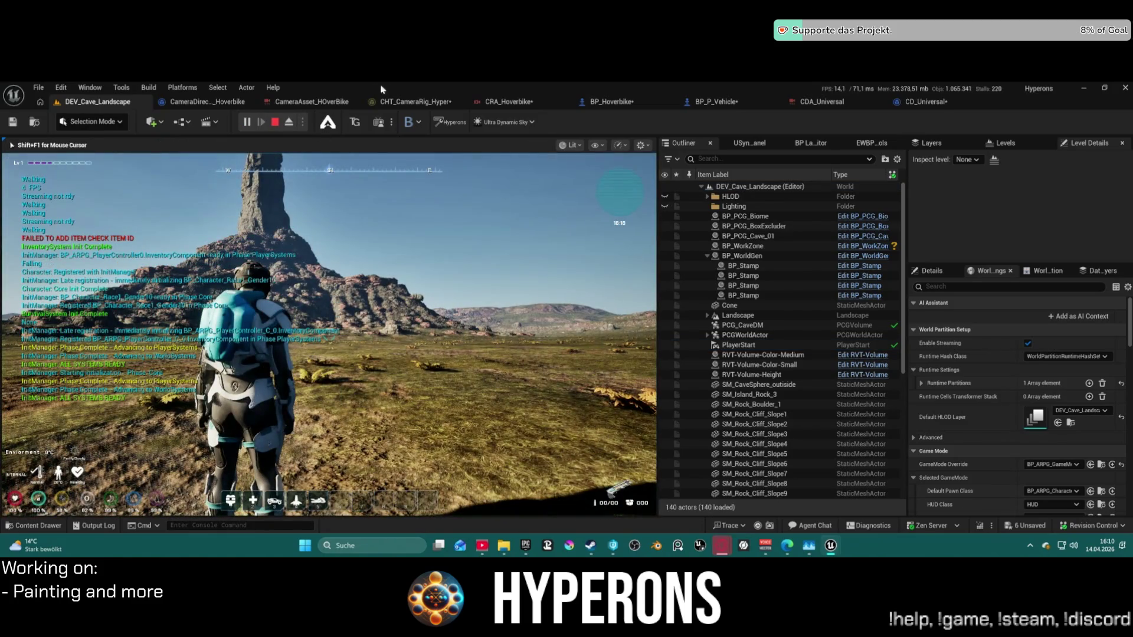
pyautogui.press('Escape')
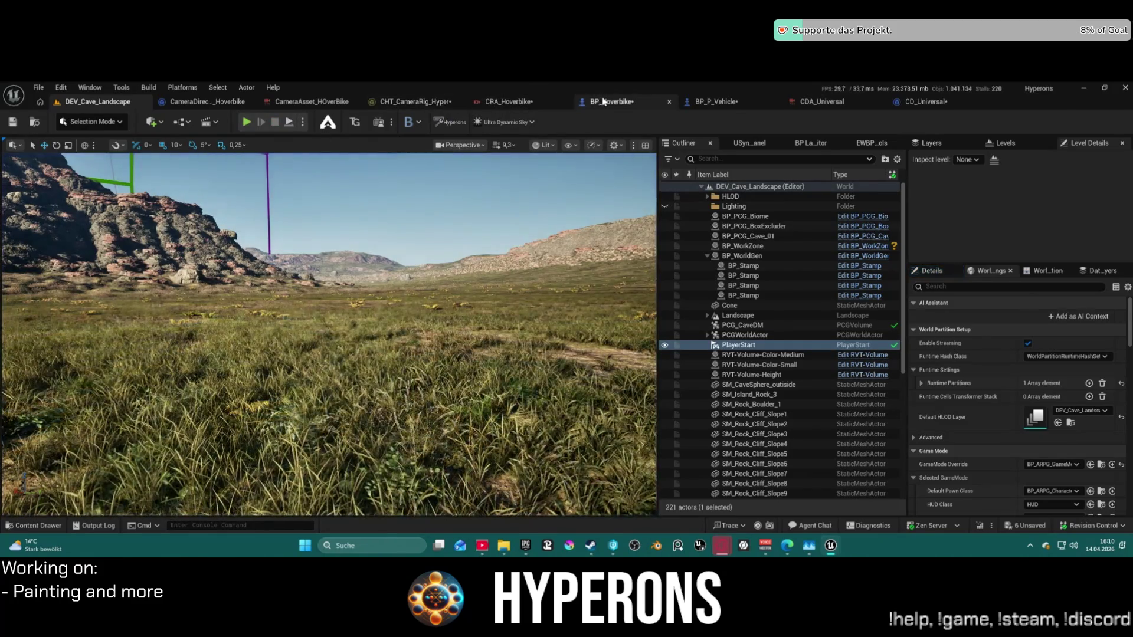
pyautogui.click(609, 102)
pyautogui.click(1085, 184)
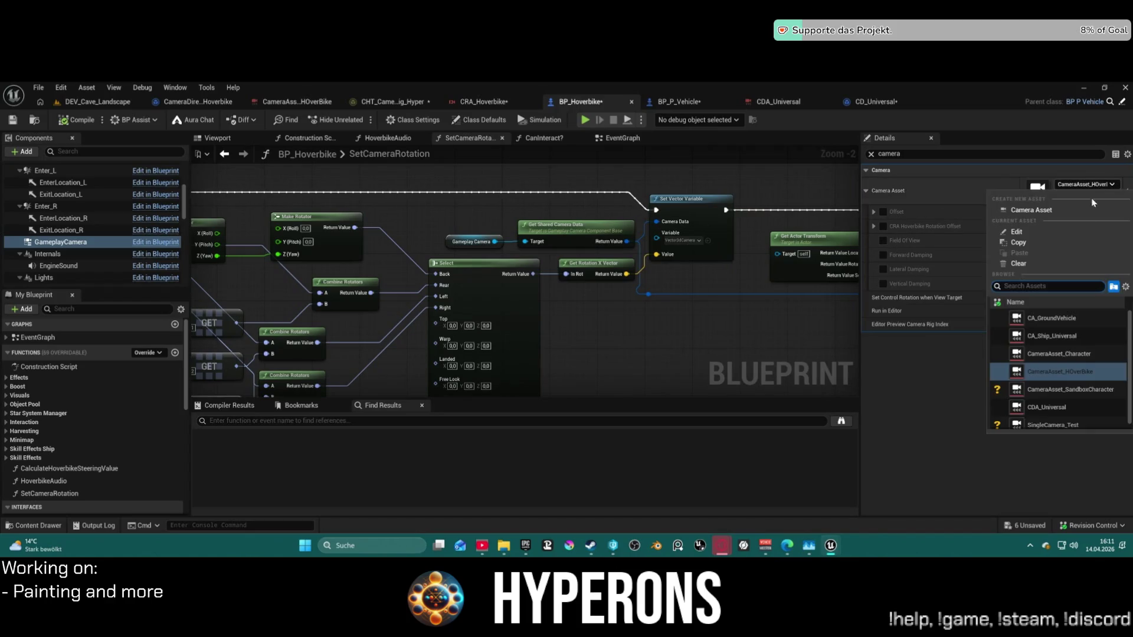
pyautogui.click(1053, 336)
pyautogui.click(1085, 184)
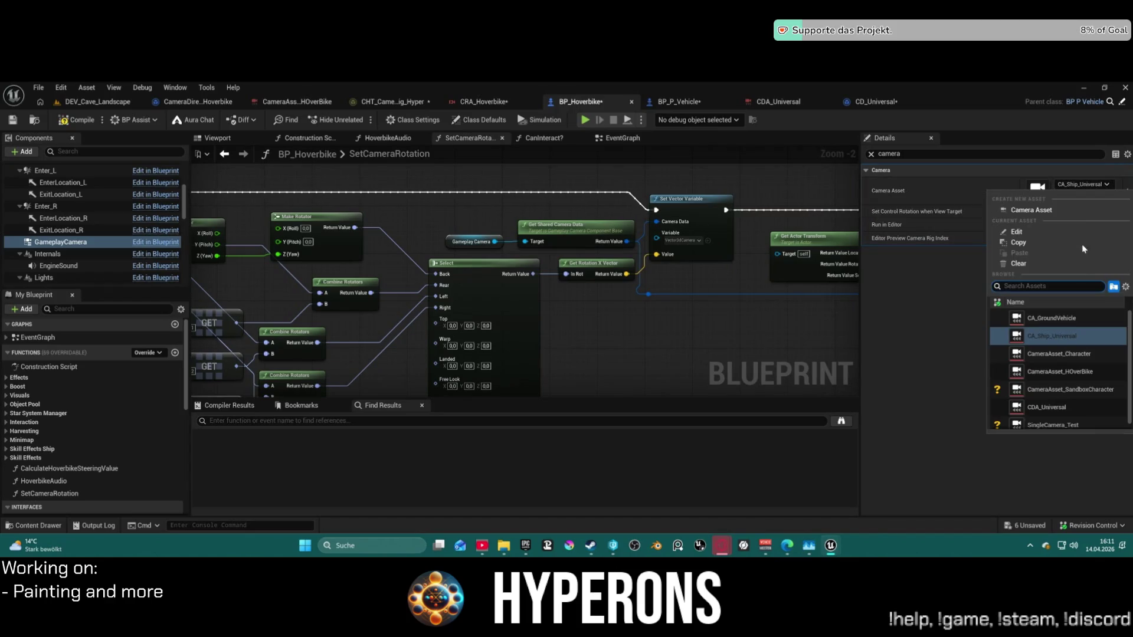
pyautogui.click(1073, 407)
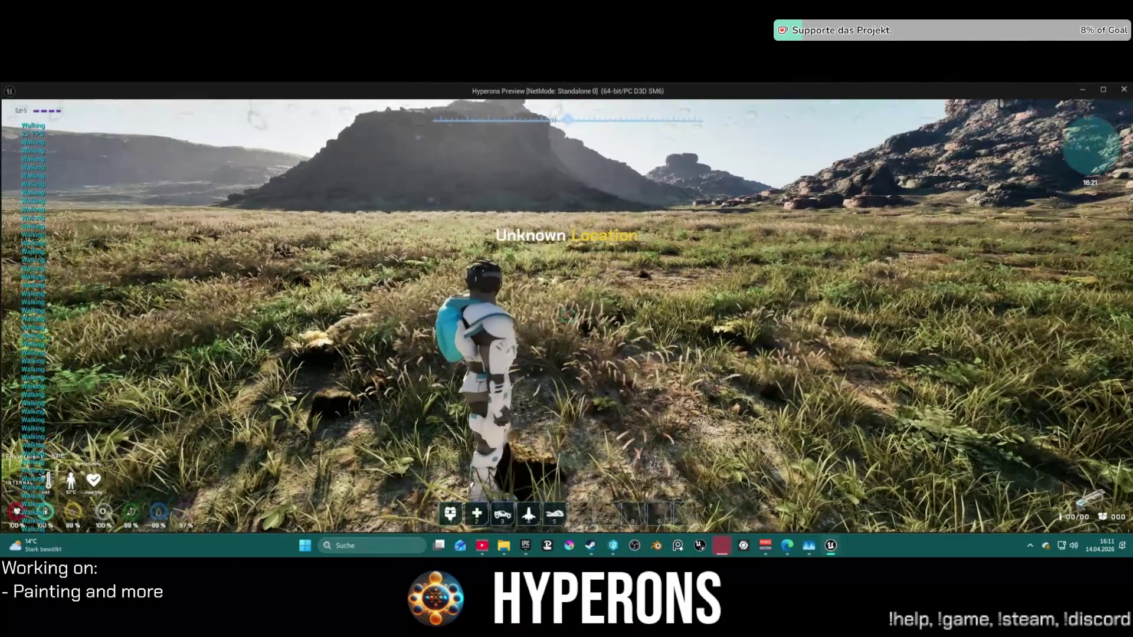
# Summon the hoverbike with 5, mount it with E, drive forward, then end the play session.
pyautogui.press('5')
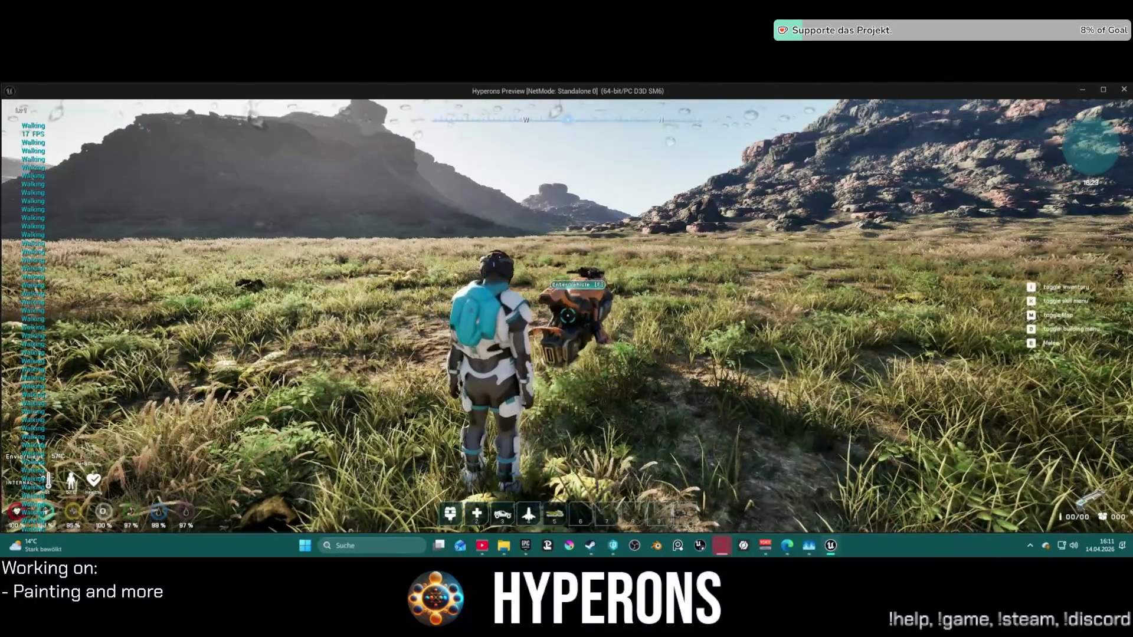
pyautogui.press('a')
pyautogui.press('e')
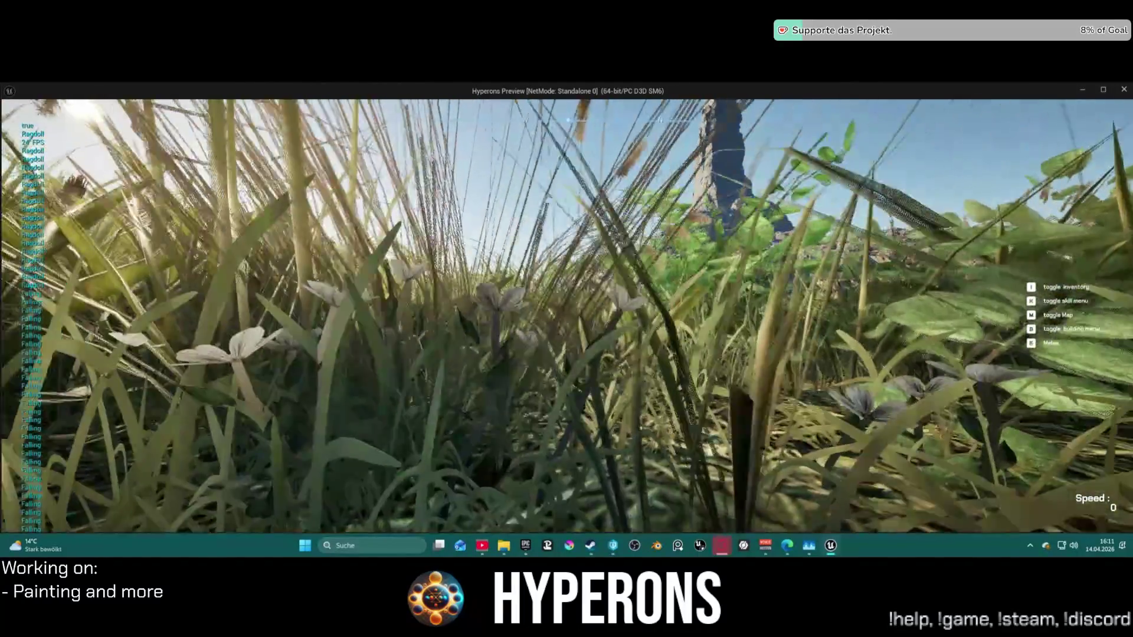
pyautogui.press('w')
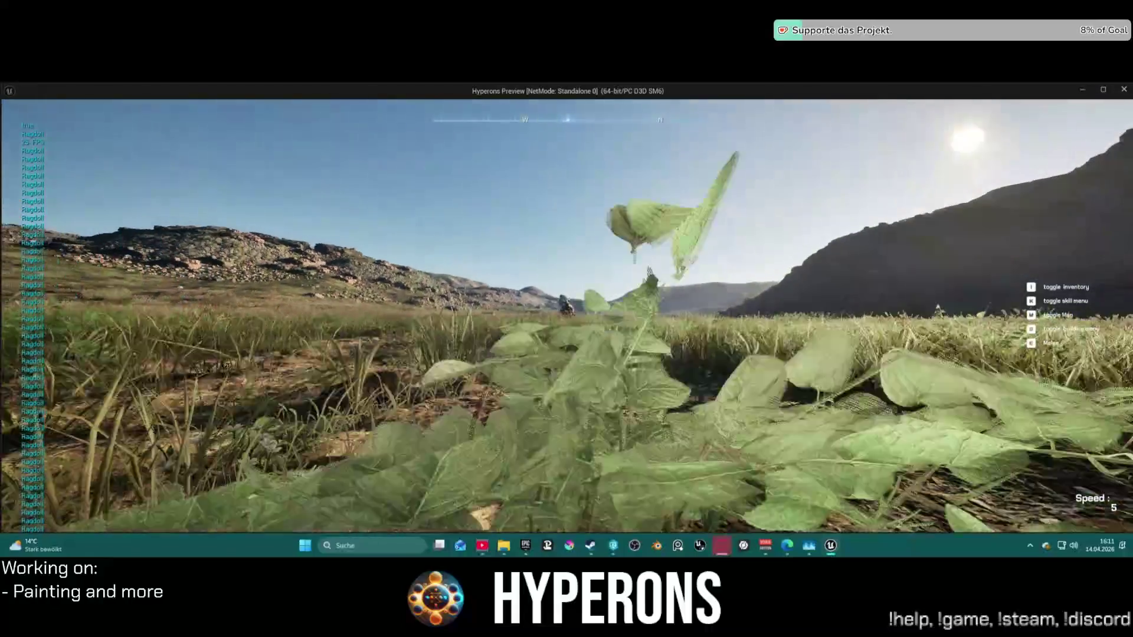
pyautogui.hotkey('alt', 'Tab')
pyautogui.press('Escape')
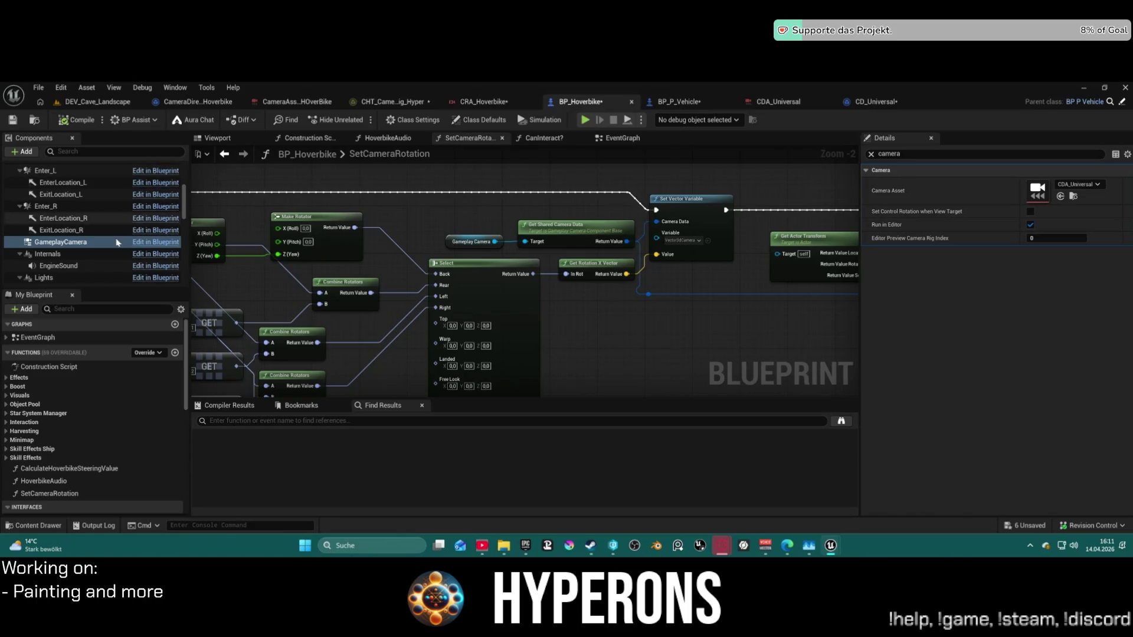
# Set BP_Hoverbike's camera asset to CameraAsset_HOverBike and show it in the Content Browser.
pyautogui.scroll(-4, 621, 338)
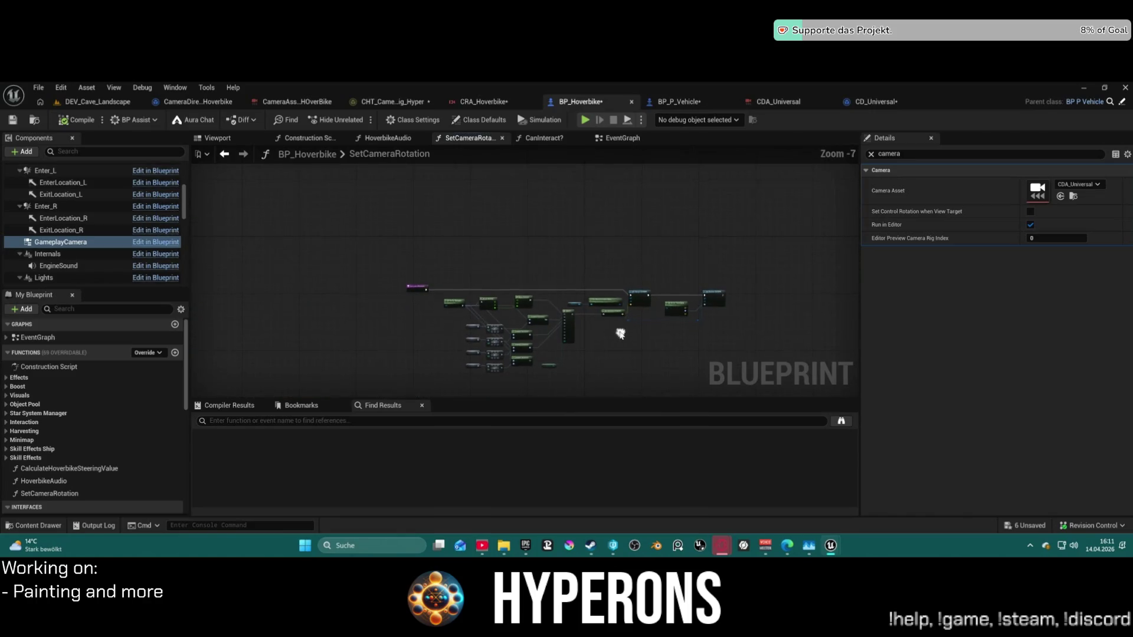
pyautogui.scroll(5, 621, 338)
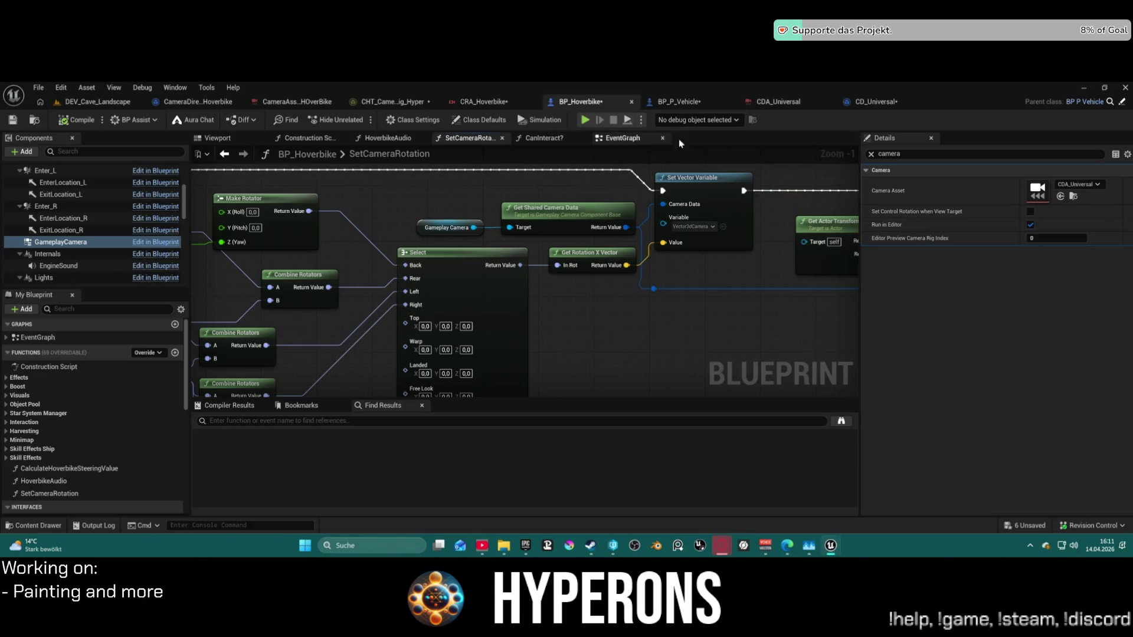
pyautogui.click(1076, 185)
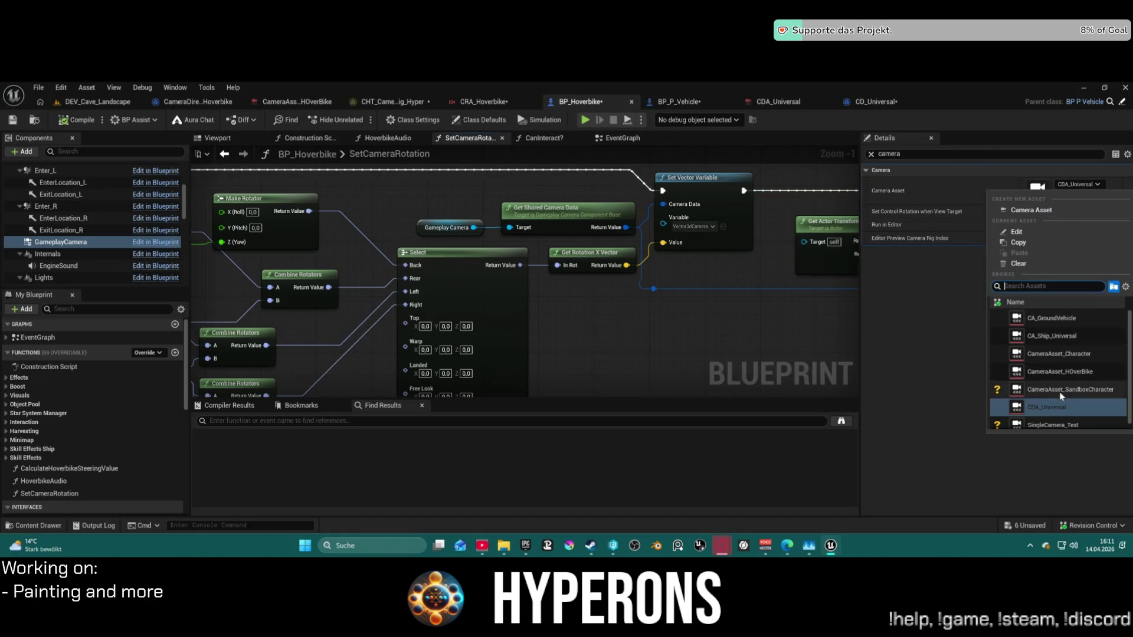
pyautogui.click(1061, 373)
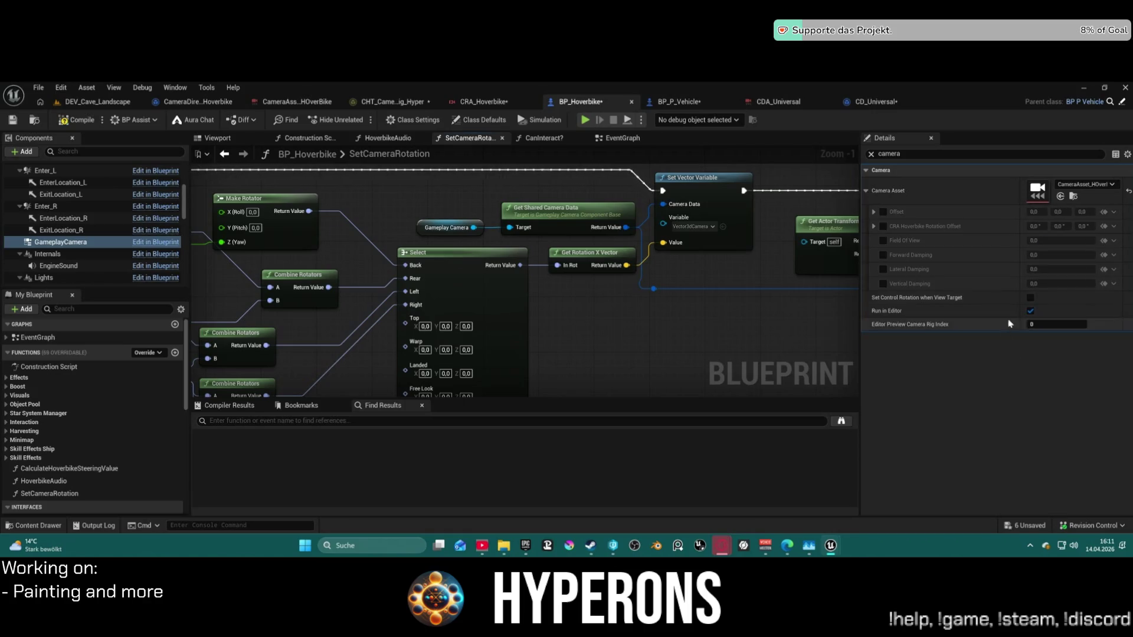
pyautogui.click(1074, 196)
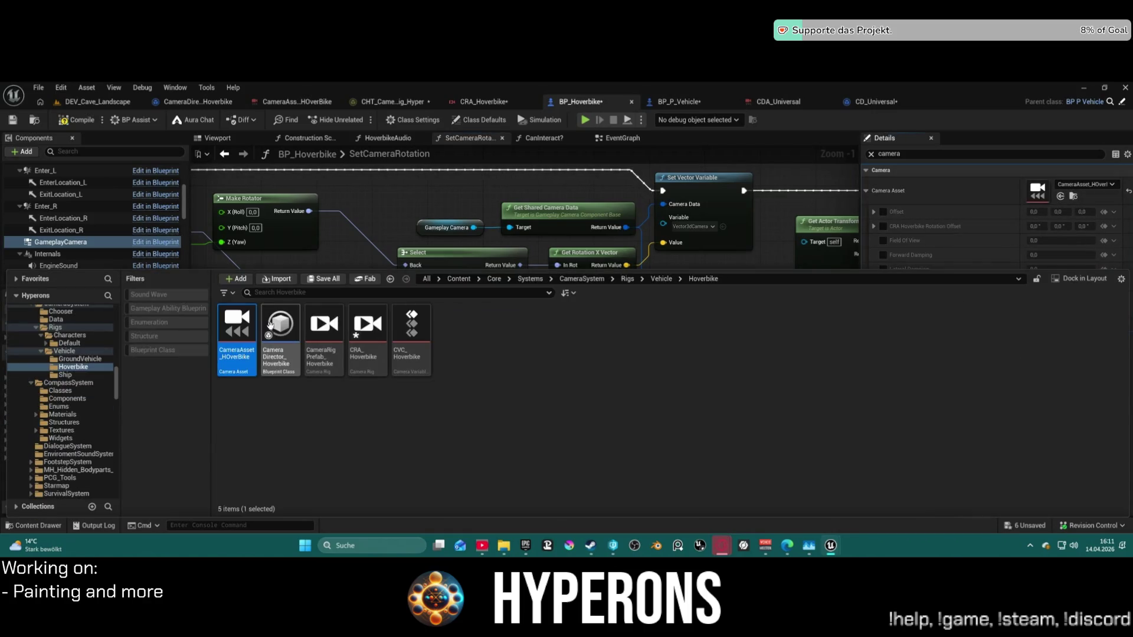
# Open CameraAsset_HOverBike, then open the CameraDirector_Hoverbike blueprint.
pyautogui.doubleClick(239, 317)
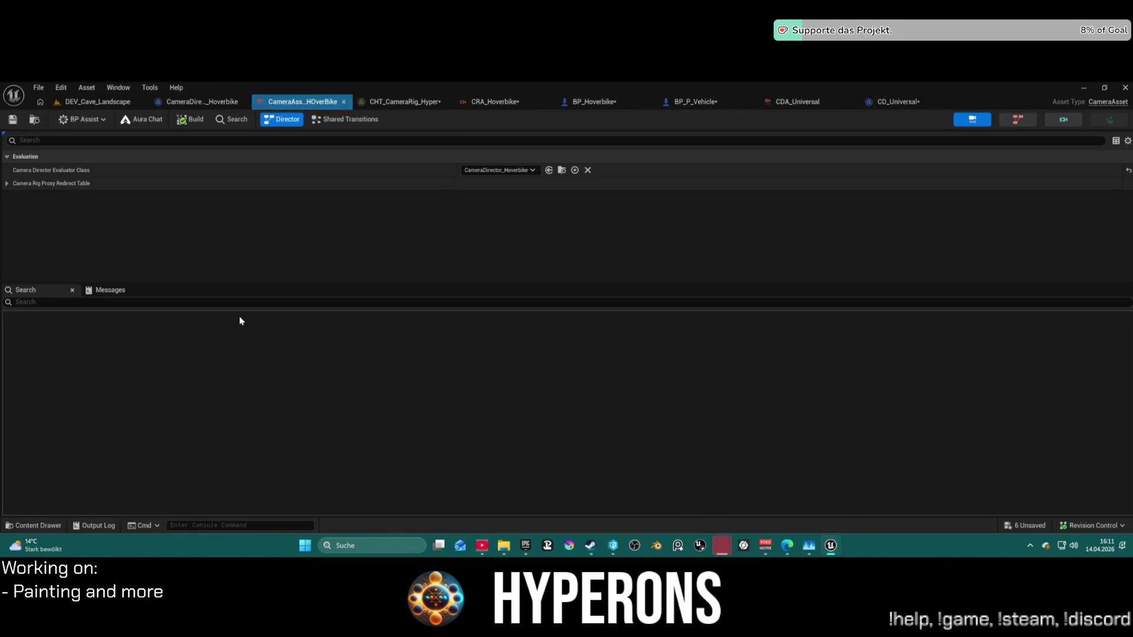
pyautogui.click(573, 170)
pyautogui.press('Escape')
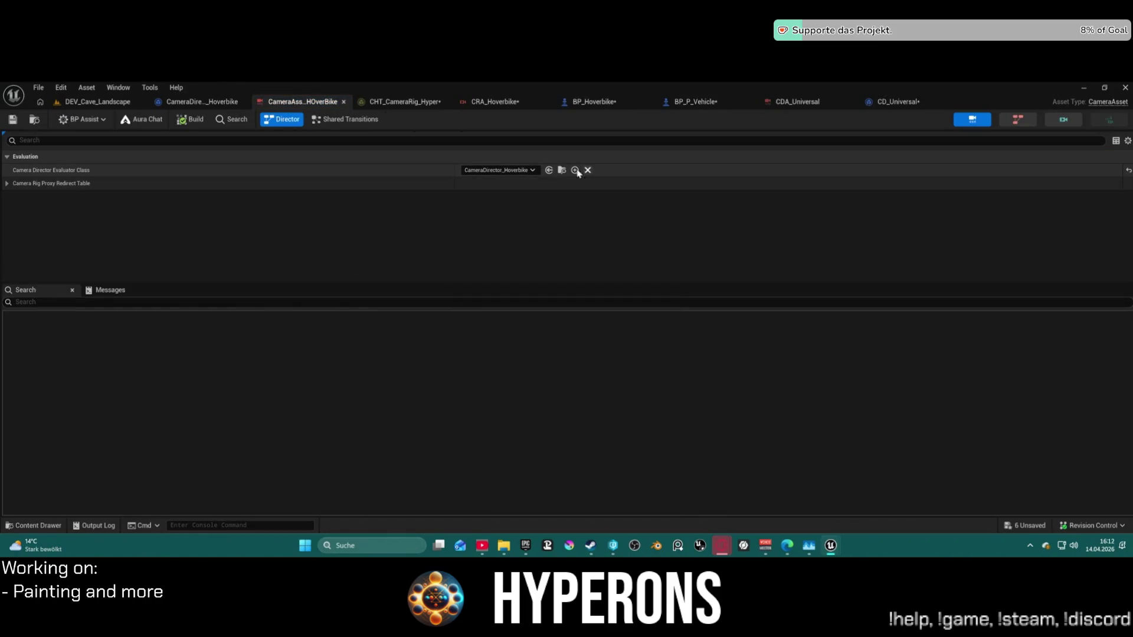
pyautogui.click(562, 170)
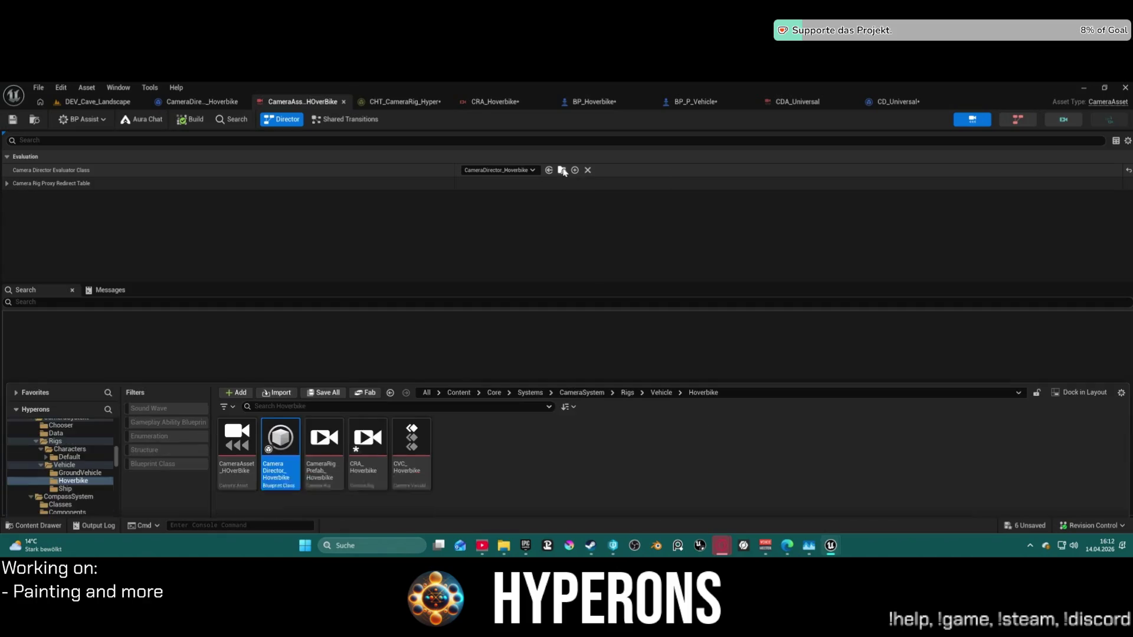
pyautogui.doubleClick(289, 420)
# Review CameraDirector_Hoverbike's Switch and its Activate Camera Rig nodes, including the CRA_Hoverbike assignment.
pyautogui.scroll(-3, 537, 373)
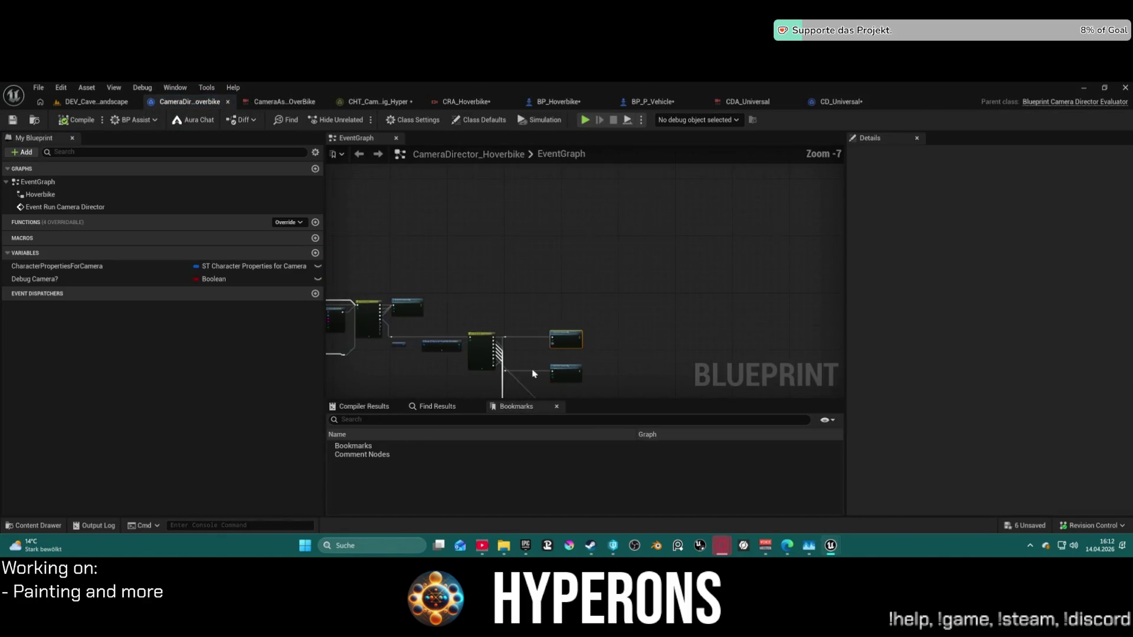
pyautogui.scroll(8, 537, 373)
pyautogui.moveTo(545, 242); pyautogui.dragTo(380, 182)
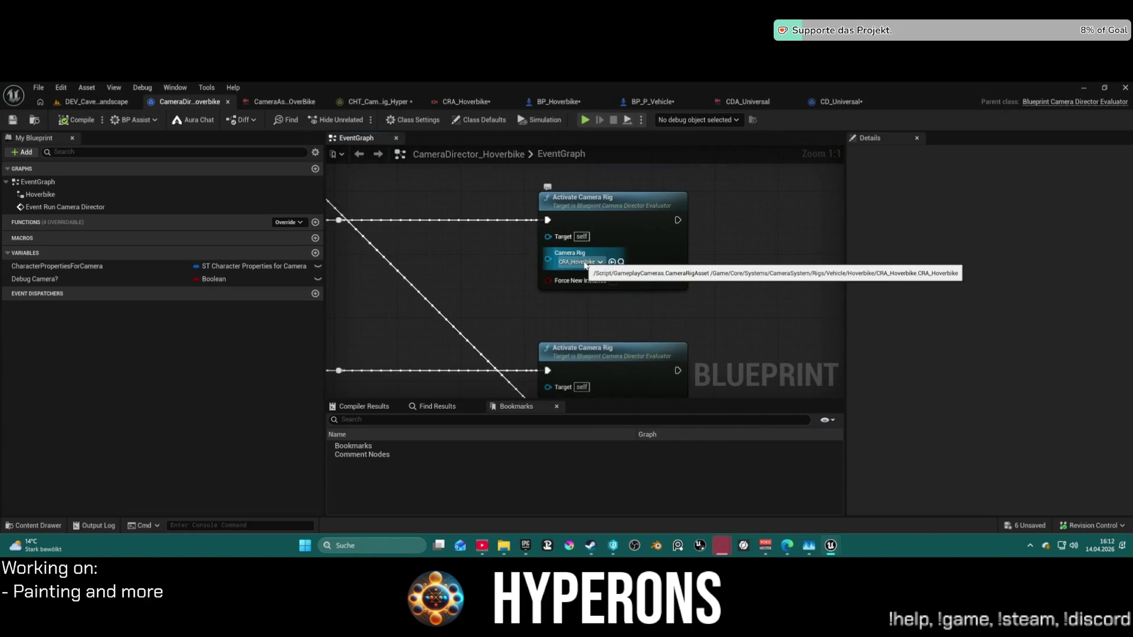
pyautogui.moveTo(586, 266); pyautogui.dragTo(555, 283)
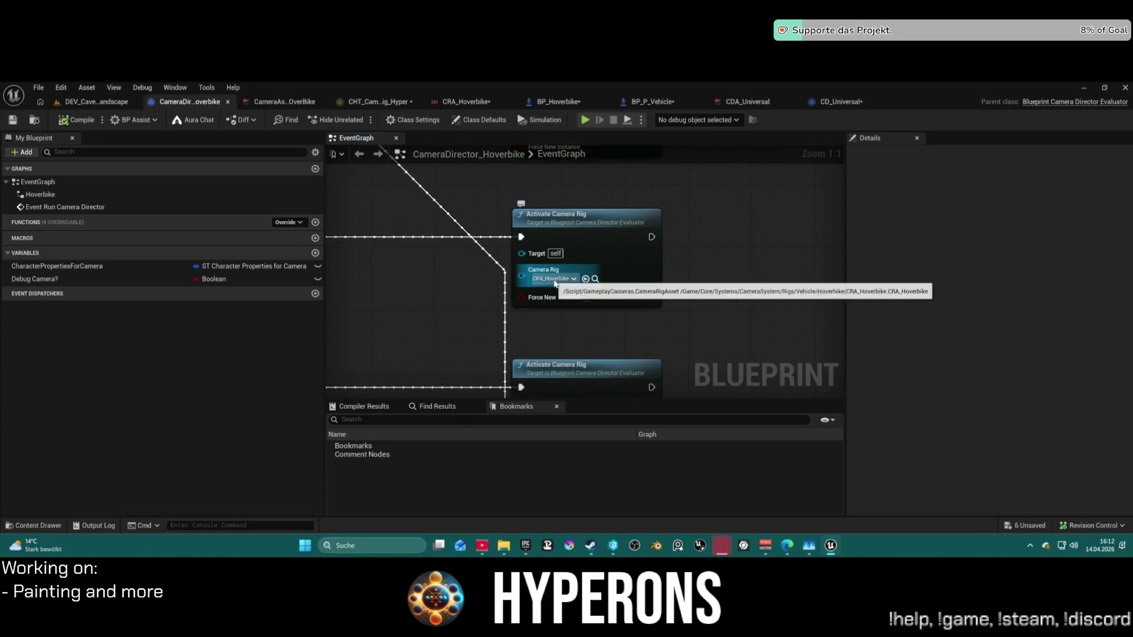
pyautogui.scroll(-5, 554, 283)
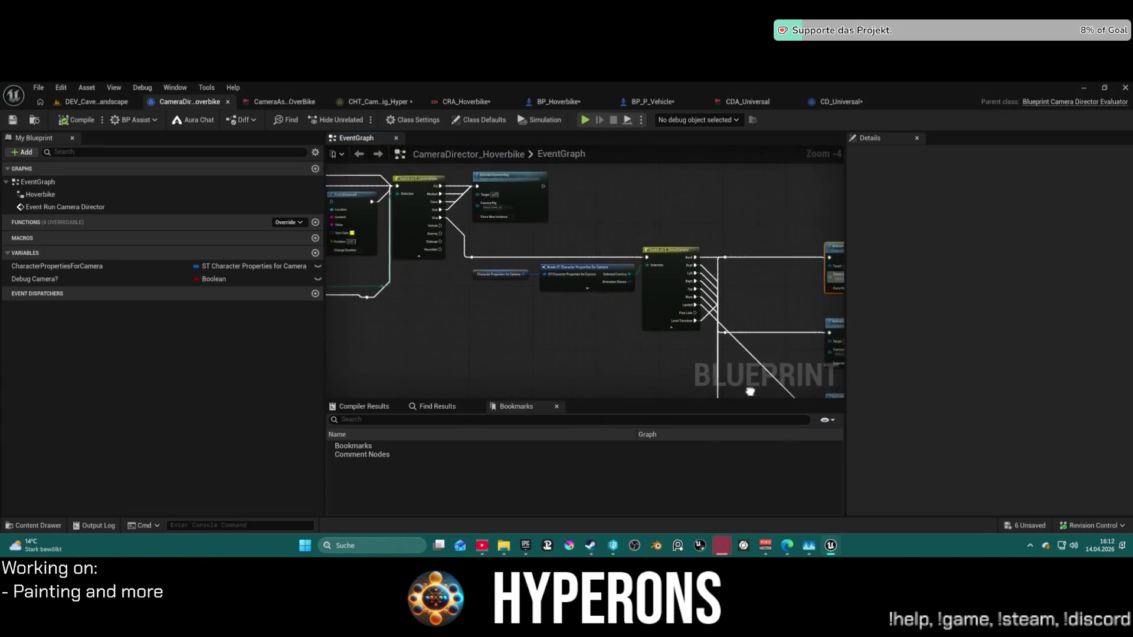
pyautogui.moveTo(555, 284)
pyautogui.mouseDown()
pyautogui.moveTo(625, 336)
pyautogui.moveTo(450, 328)
pyautogui.moveTo(658, 322)
pyautogui.mouseUp()
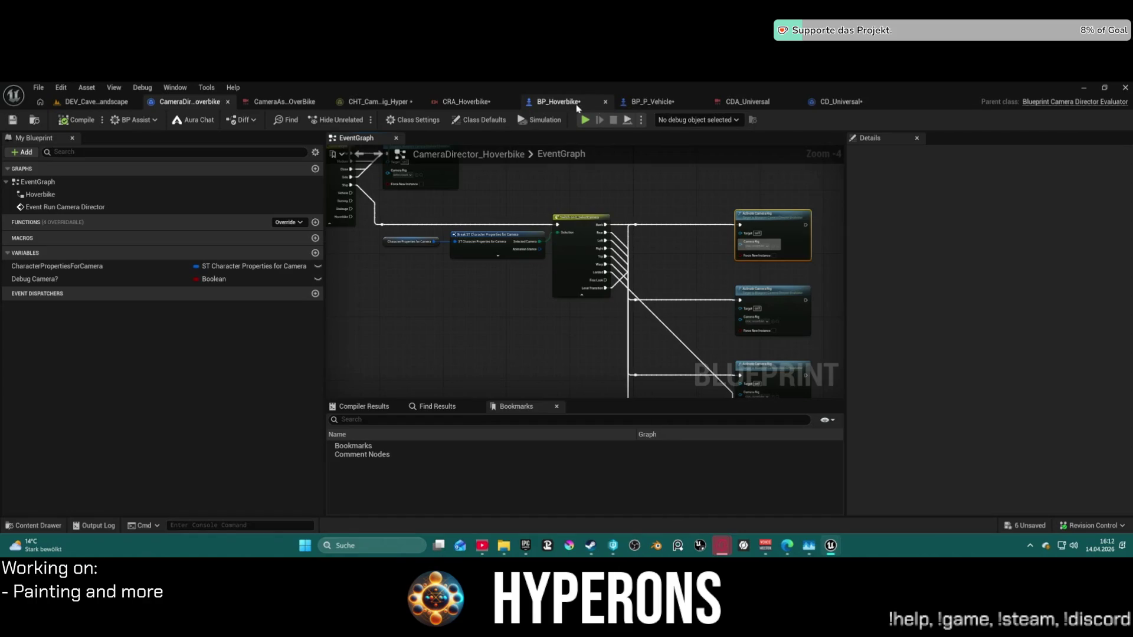
# Bring up the CD_Universal camera director's event graph.
pyautogui.click(834, 106)
pyautogui.scroll(-3, 412, 168)
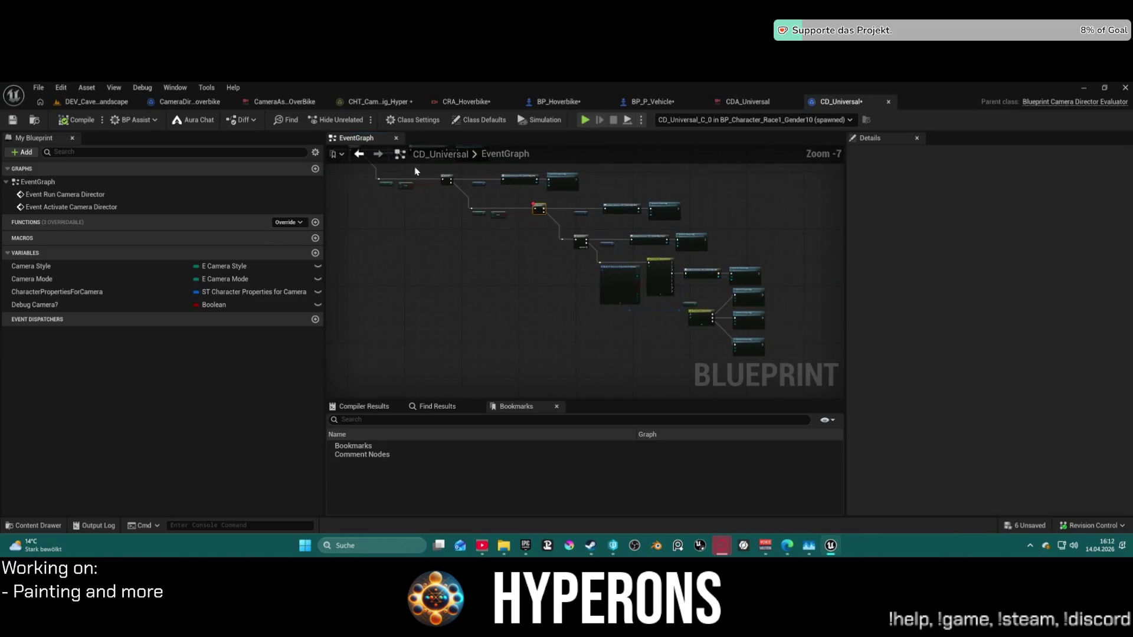
pyautogui.scroll(4, 412, 169)
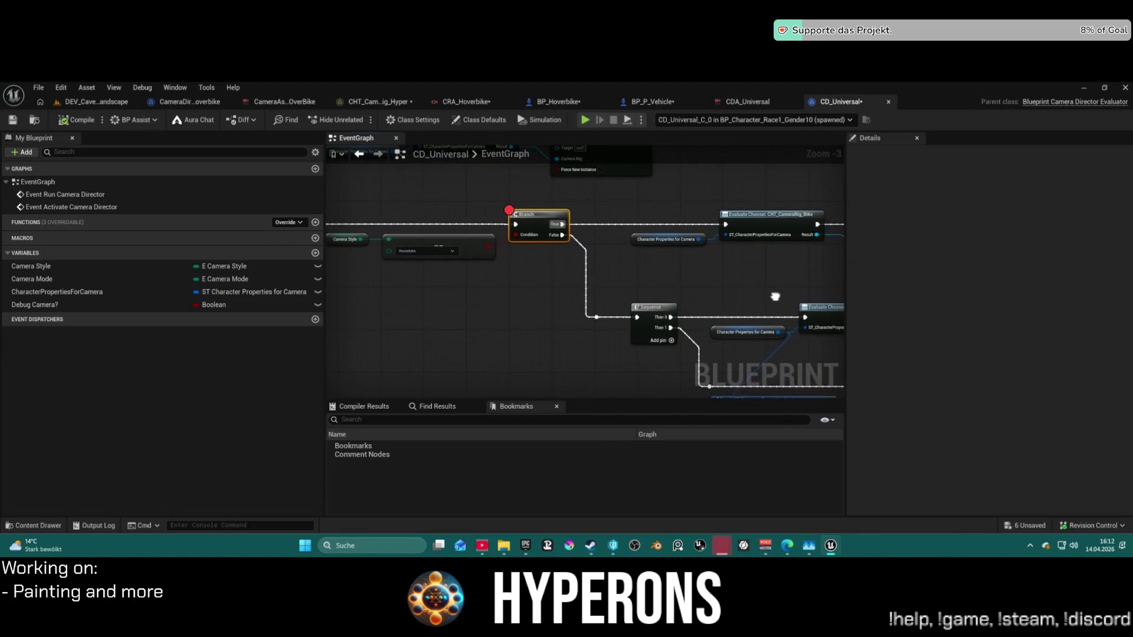
# Move the breakpoint from the Branch node to the CHT_CameraRig_Bike Evaluate Chooser node.
pyautogui.moveTo(776, 297)
pyautogui.mouseDown()
pyautogui.moveTo(768, 318)
pyautogui.moveTo(841, 303)
pyautogui.mouseUp()
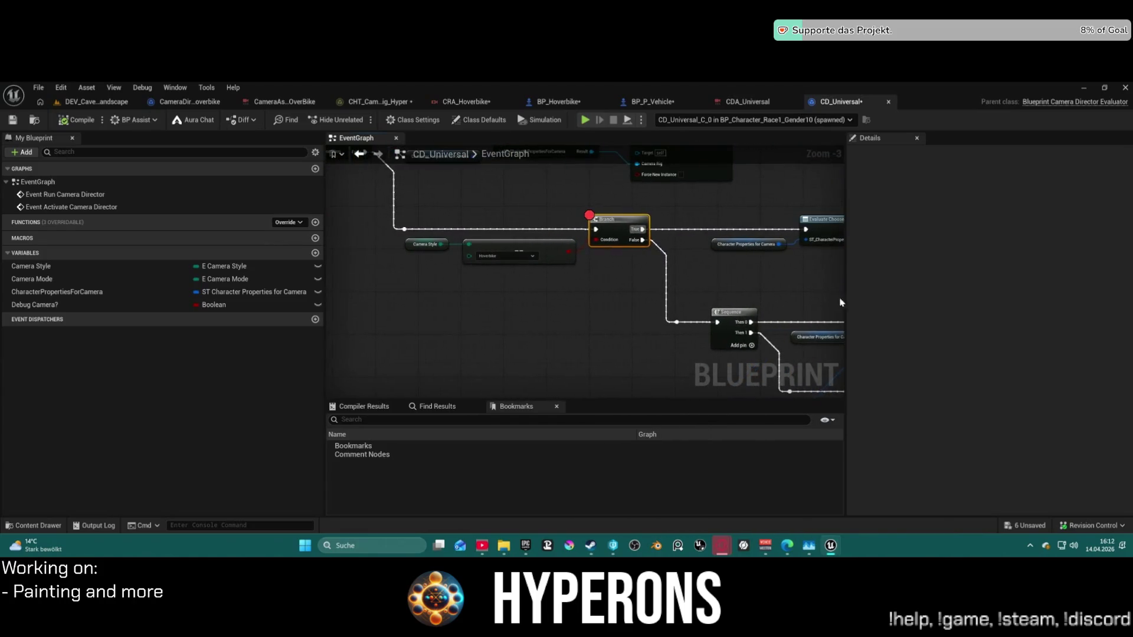
pyautogui.click(440, 247)
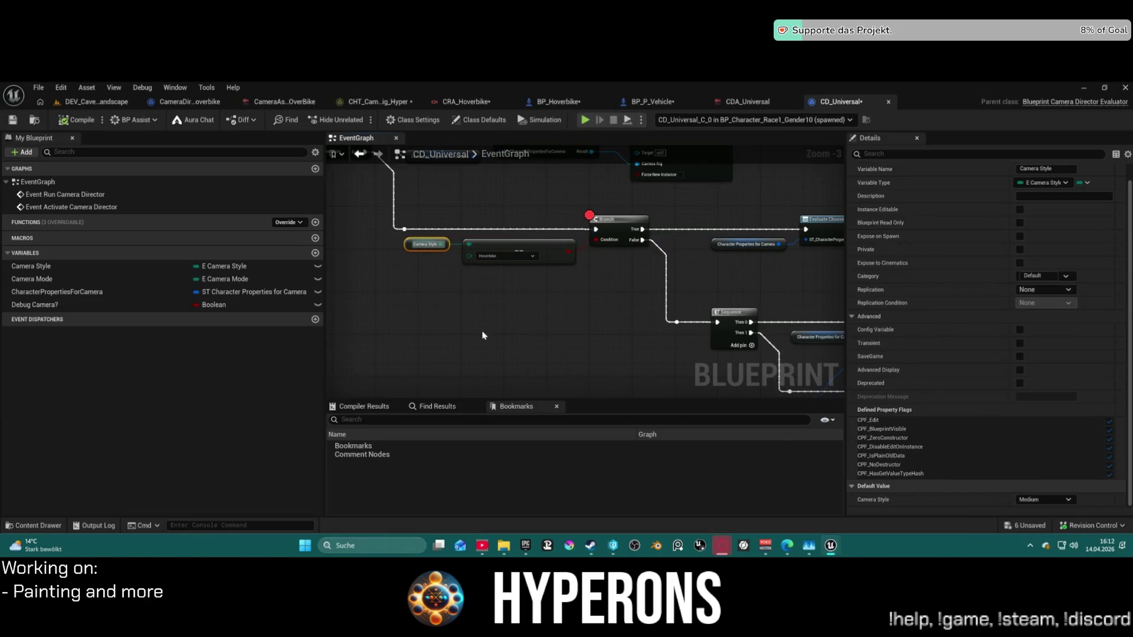
pyautogui.moveTo(463, 265); pyautogui.dragTo(460, 340)
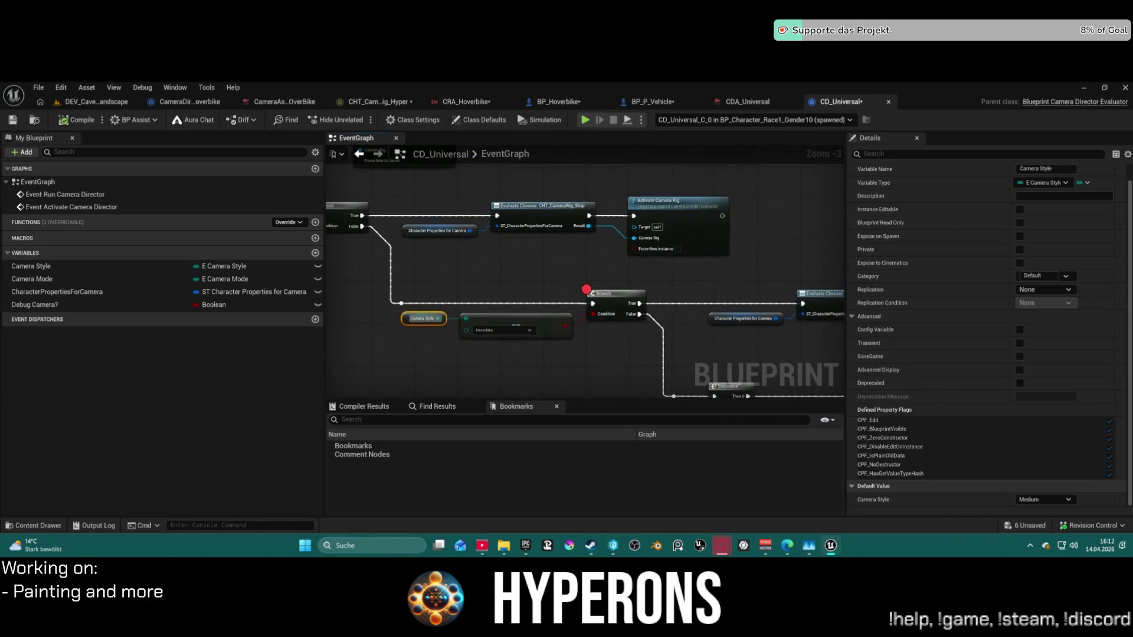
pyautogui.moveTo(548, 358); pyautogui.dragTo(335, 326)
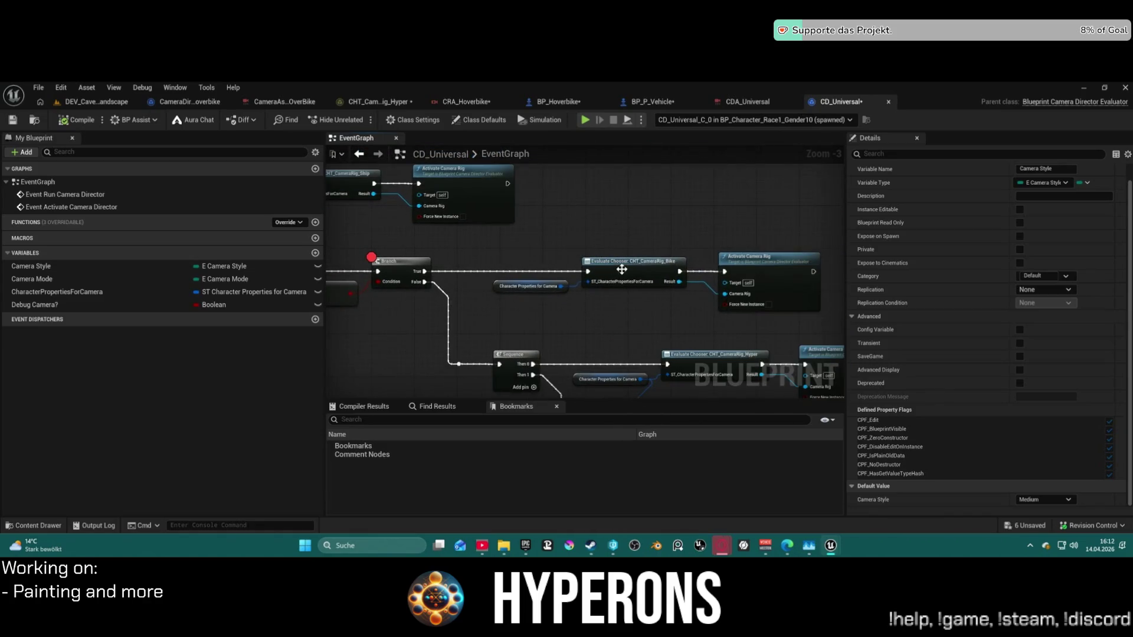
pyautogui.rightClick(623, 268)
pyautogui.click(681, 481)
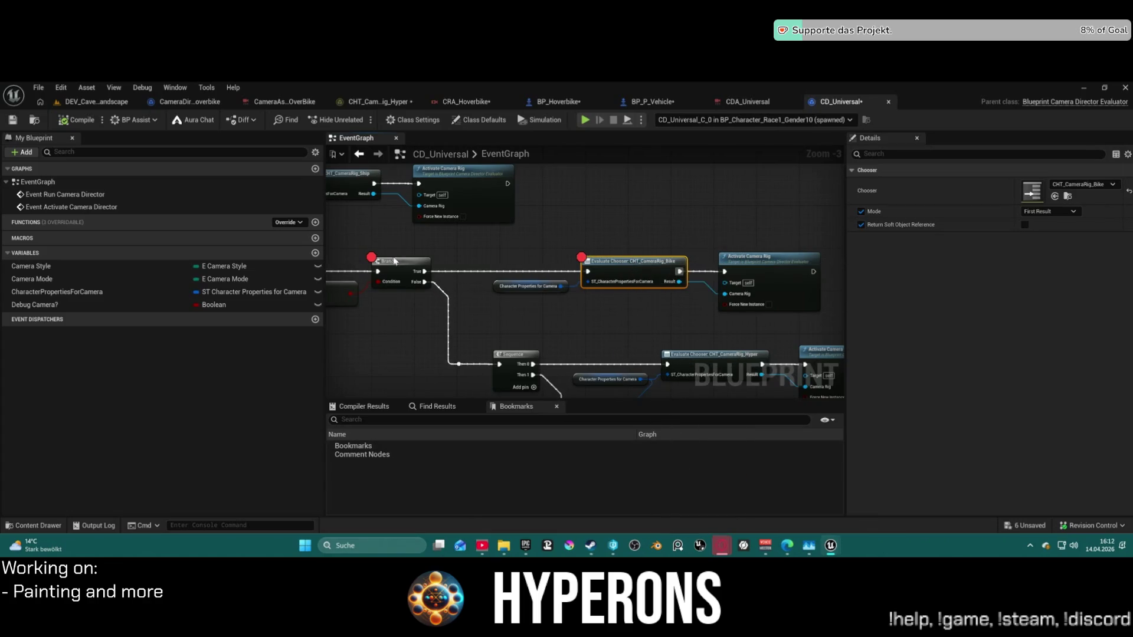
pyautogui.rightClick(394, 267)
pyautogui.click(458, 468)
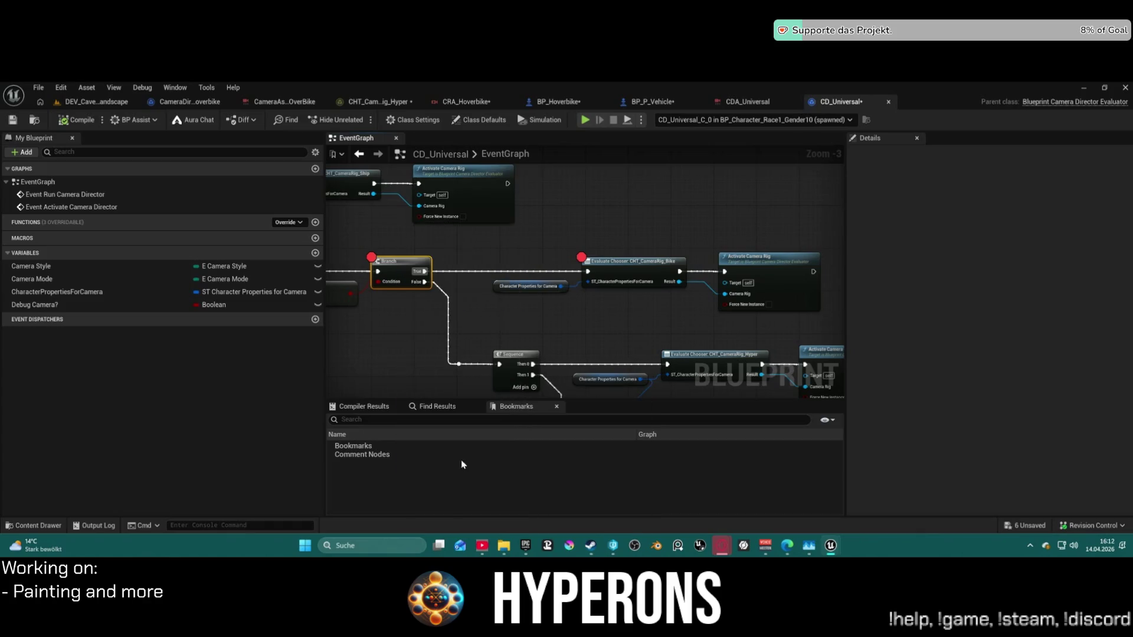
# Locate the CHT_CameraRig_Bike chooser asset, then inspect the bike's Activate Camera Rig node.
pyautogui.click(624, 264)
pyautogui.click(1067, 198)
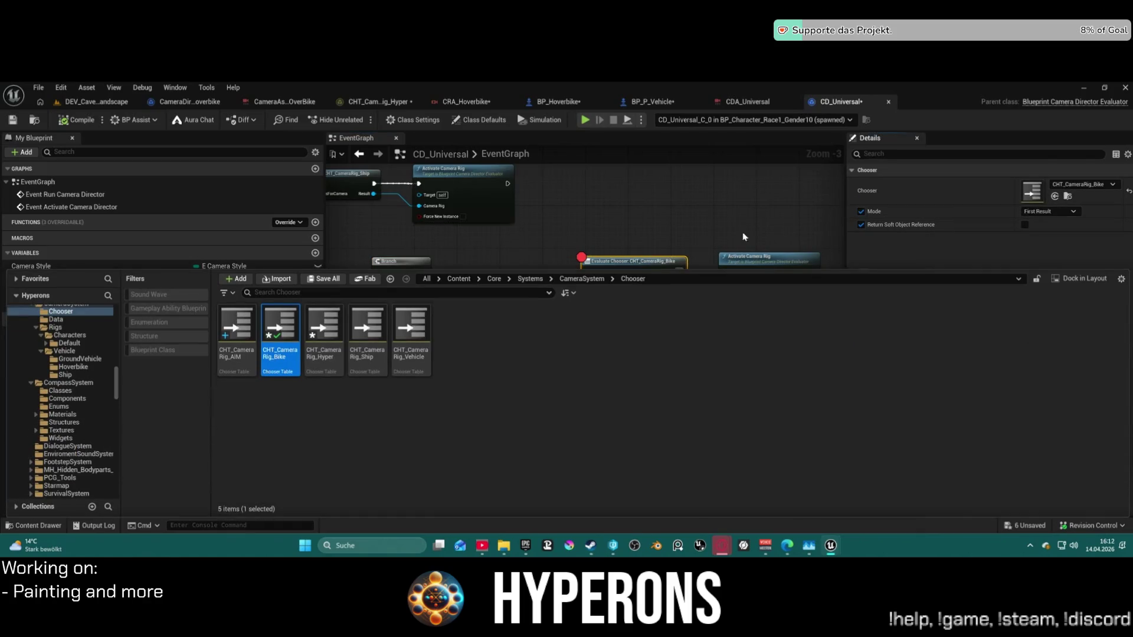
pyautogui.moveTo(286, 371)
pyautogui.press('F2')
pyautogui.press('Return')
pyautogui.click(693, 219)
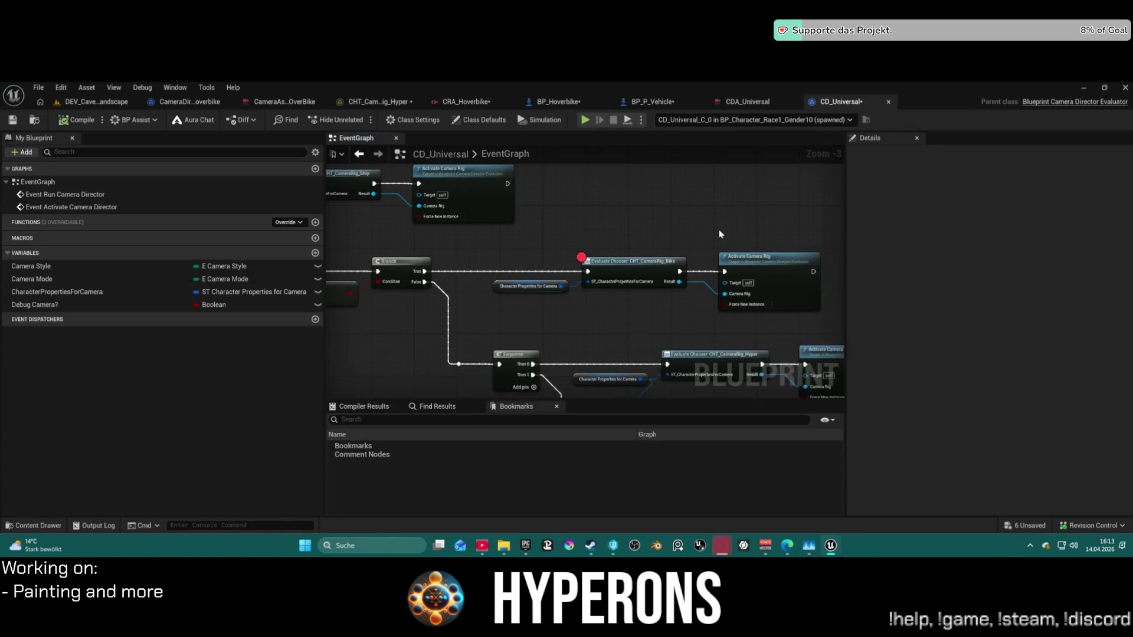
pyautogui.click(761, 268)
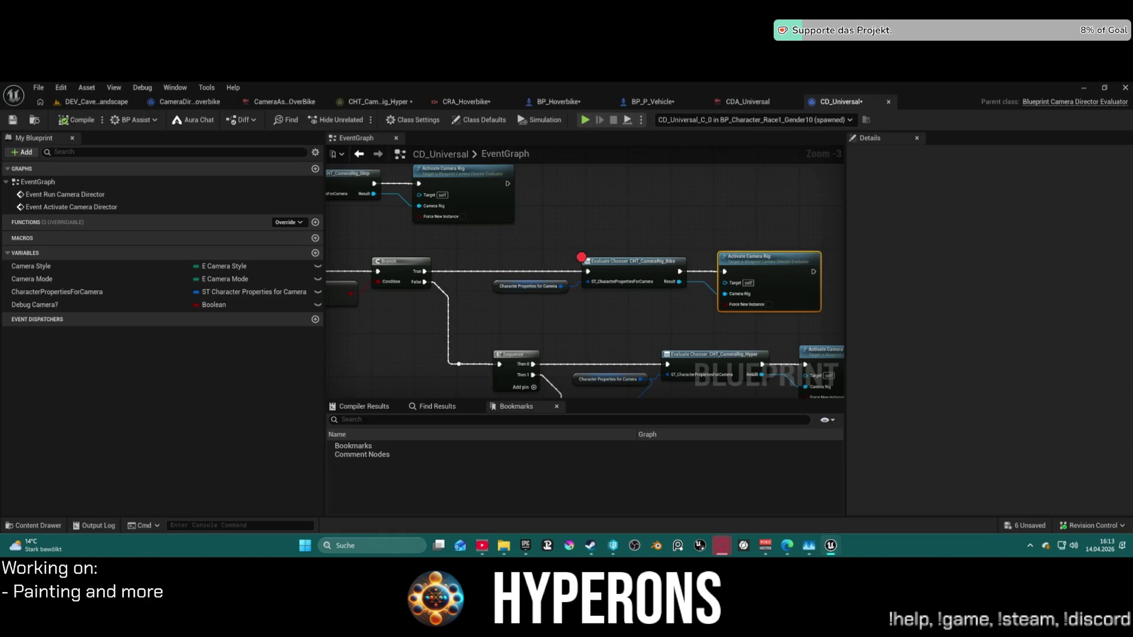
# Open CameraRigPrefab_Hoverbike and inspect the Boom Arm node's boom offset settings.
pyautogui.doubleClick(581, 259)
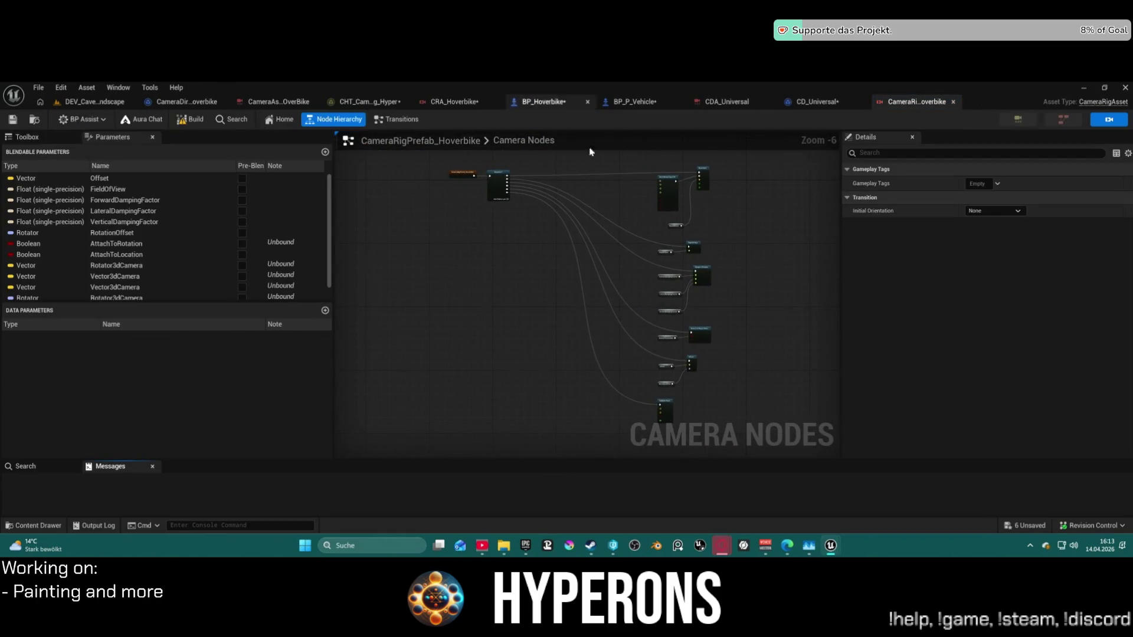
pyautogui.scroll(3, 686, 224)
pyautogui.moveTo(685, 225)
pyautogui.mouseDown()
pyautogui.moveTo(567, 372)
pyautogui.moveTo(549, 366)
pyautogui.mouseUp()
pyautogui.scroll(-5, 695, 149)
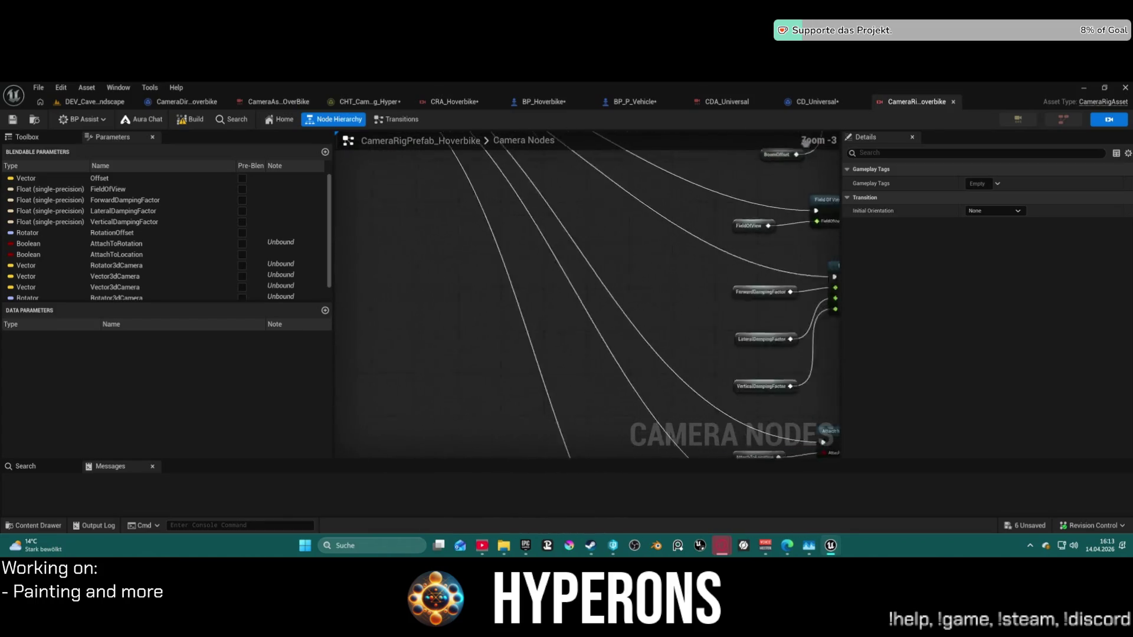
pyautogui.moveTo(694, 149); pyautogui.dragTo(446, 265)
pyautogui.scroll(1, 468, 264)
pyautogui.click(461, 273)
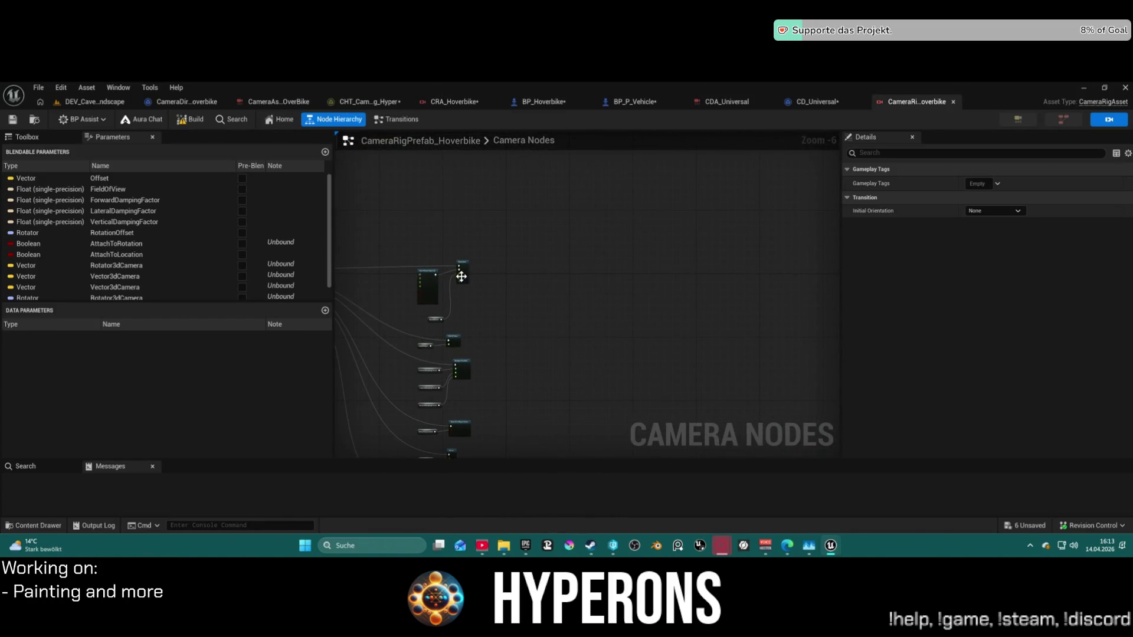
# Review the Auto-Rotate, Field Of View and Dampen Position damping factors, then build the rig.
pyautogui.click(428, 284)
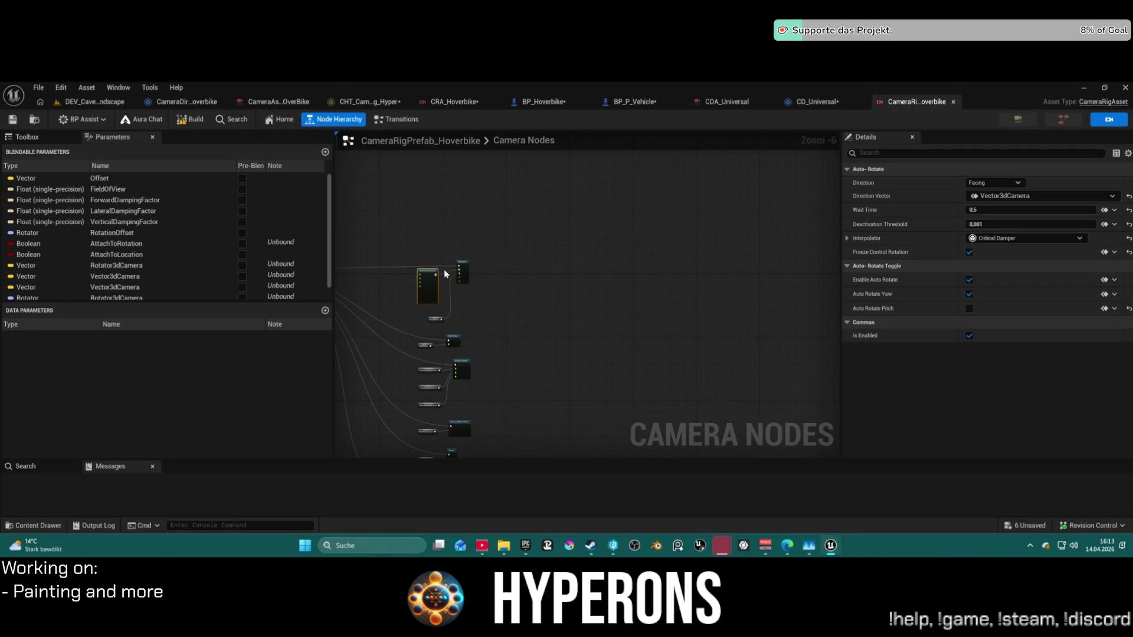
pyautogui.click(451, 346)
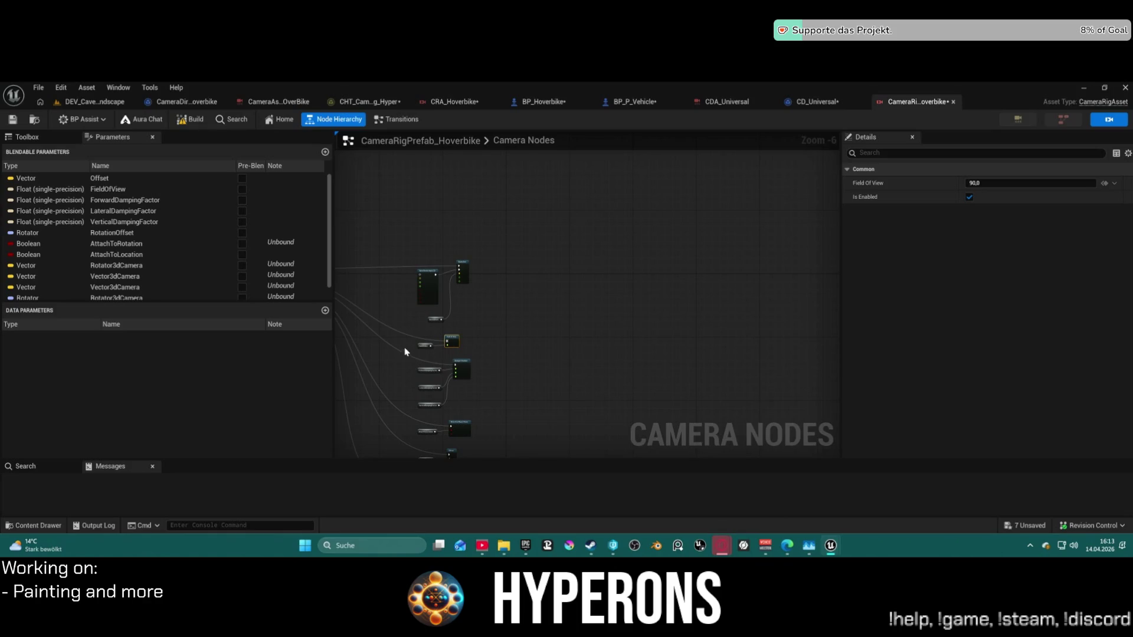
pyautogui.scroll(4, 497, 360)
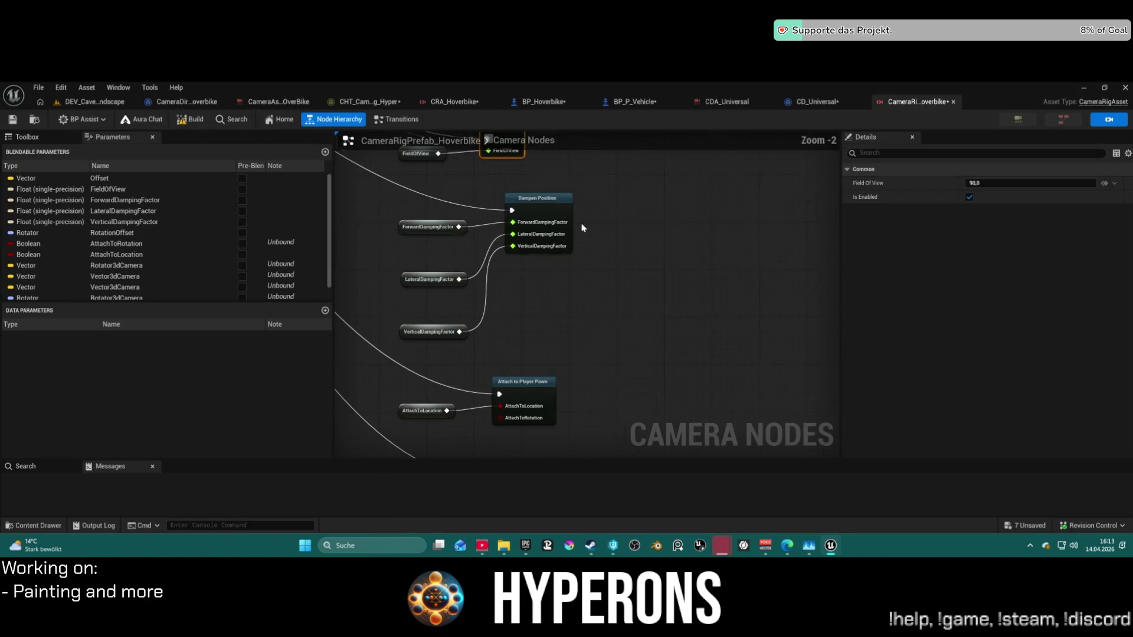
pyautogui.click(538, 203)
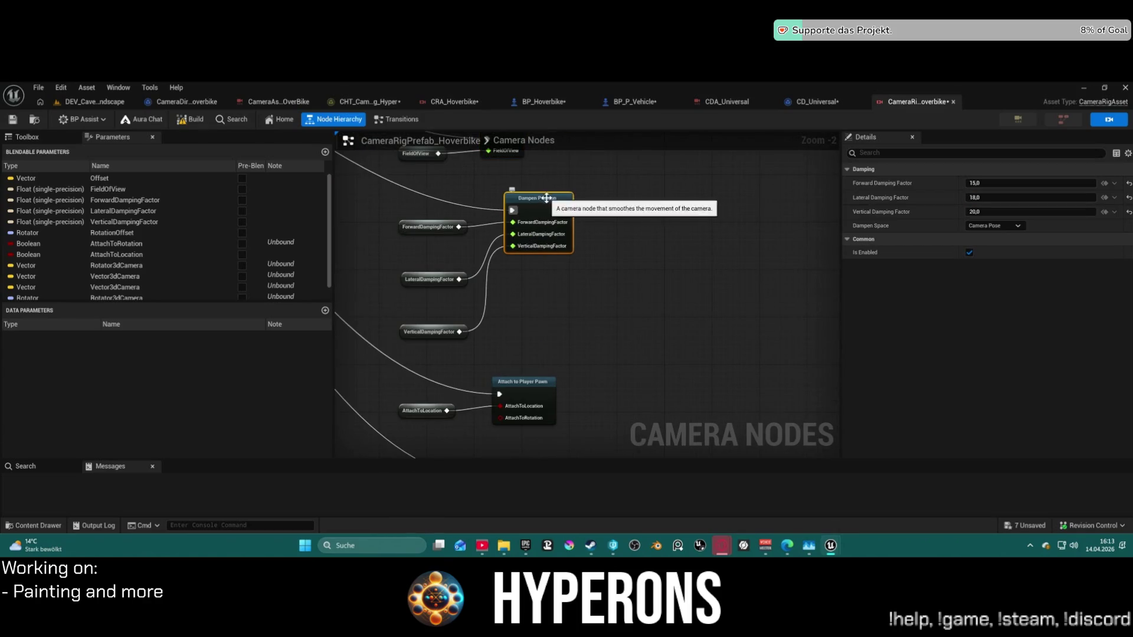
pyautogui.click(442, 227)
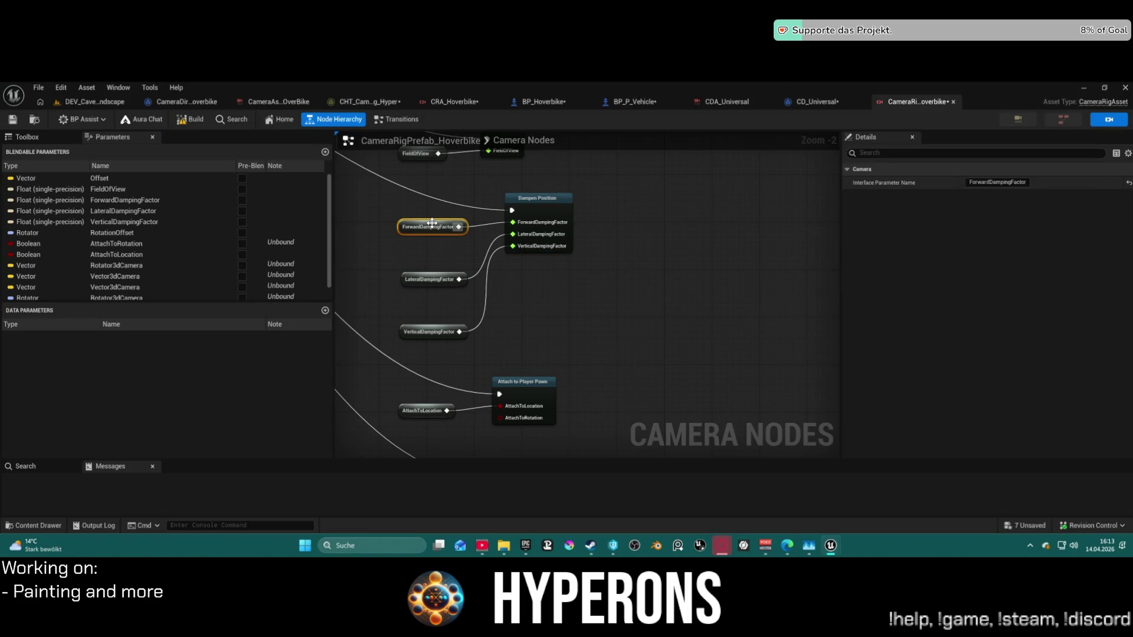
pyautogui.click(541, 210)
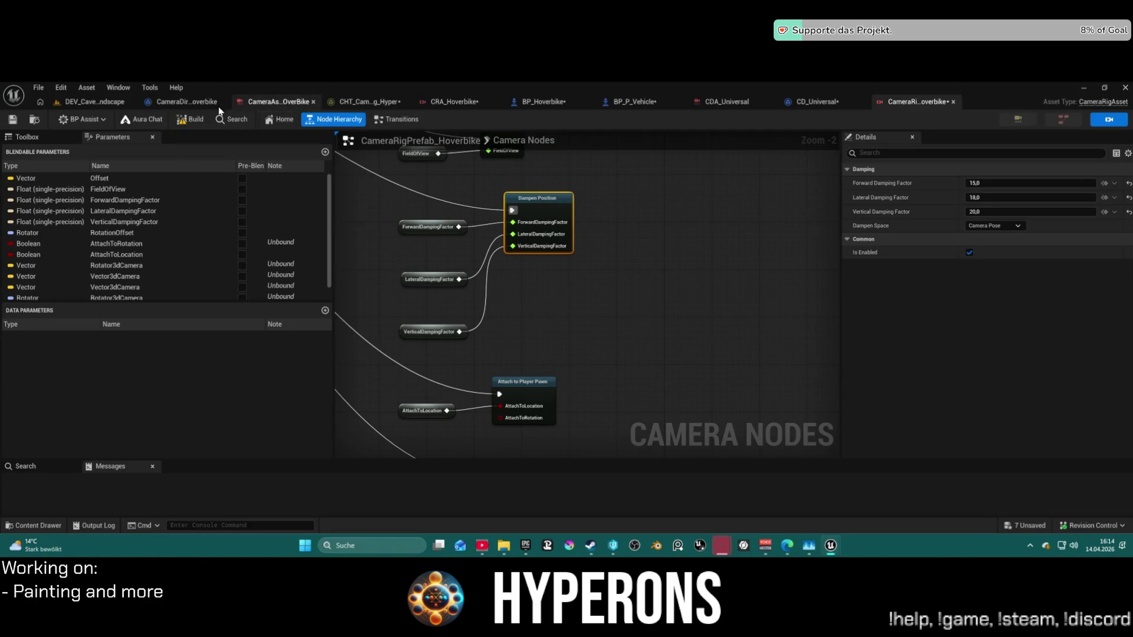
pyautogui.click(190, 119)
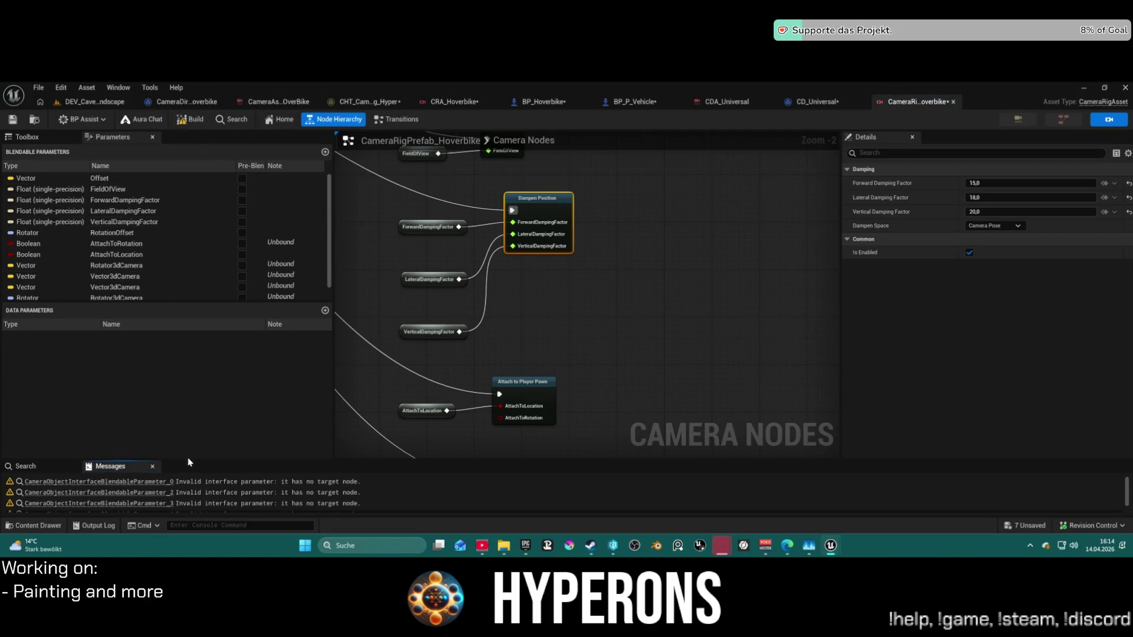
# Check the invalid interface parameter warnings and delete the unused blendable parameters.
pyautogui.moveTo(198, 459)
pyautogui.mouseDown()
pyautogui.moveTo(197, 314)
pyautogui.moveTo(211, 364)
pyautogui.mouseUp()
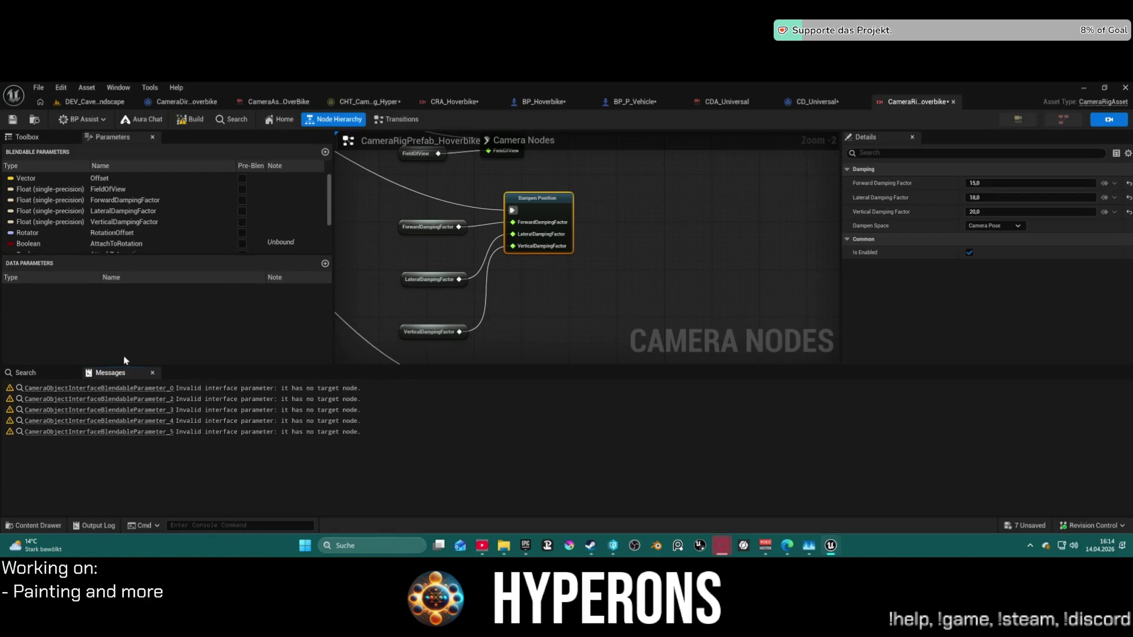
pyautogui.click(152, 390)
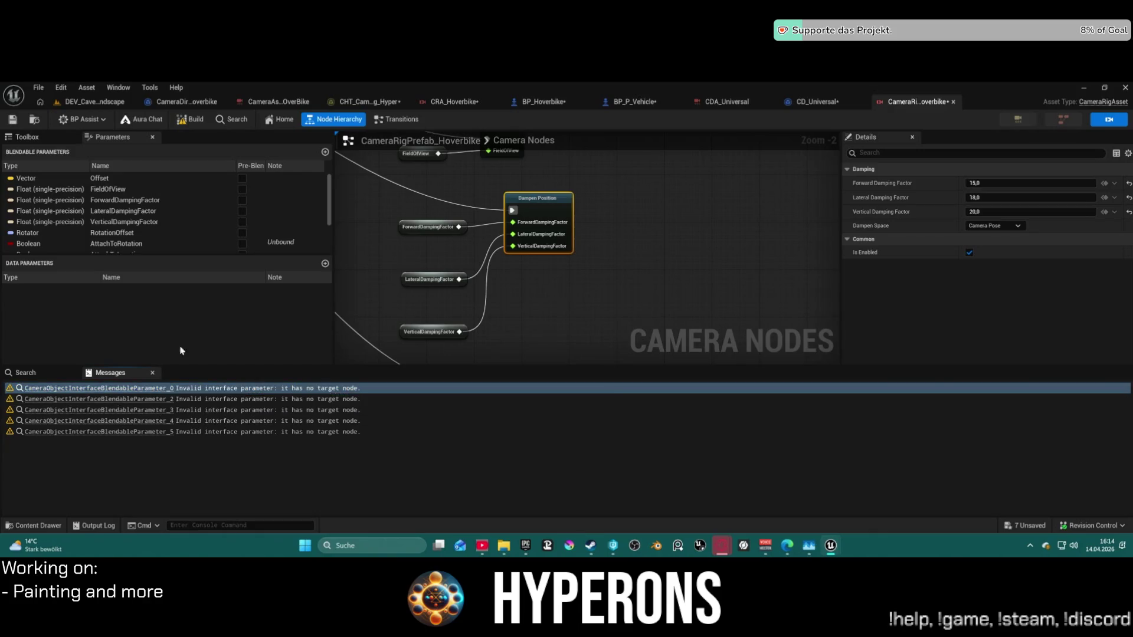
pyautogui.scroll(-3, 246, 239)
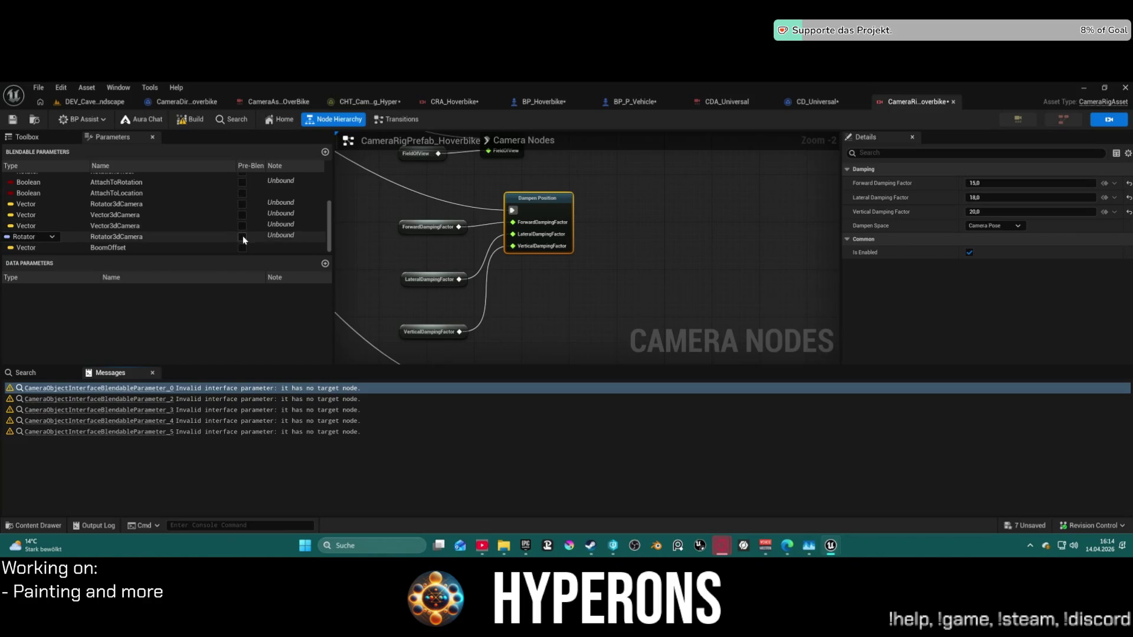
pyautogui.press('Delete')
pyautogui.press('Delete')
pyautogui.press('Delete')
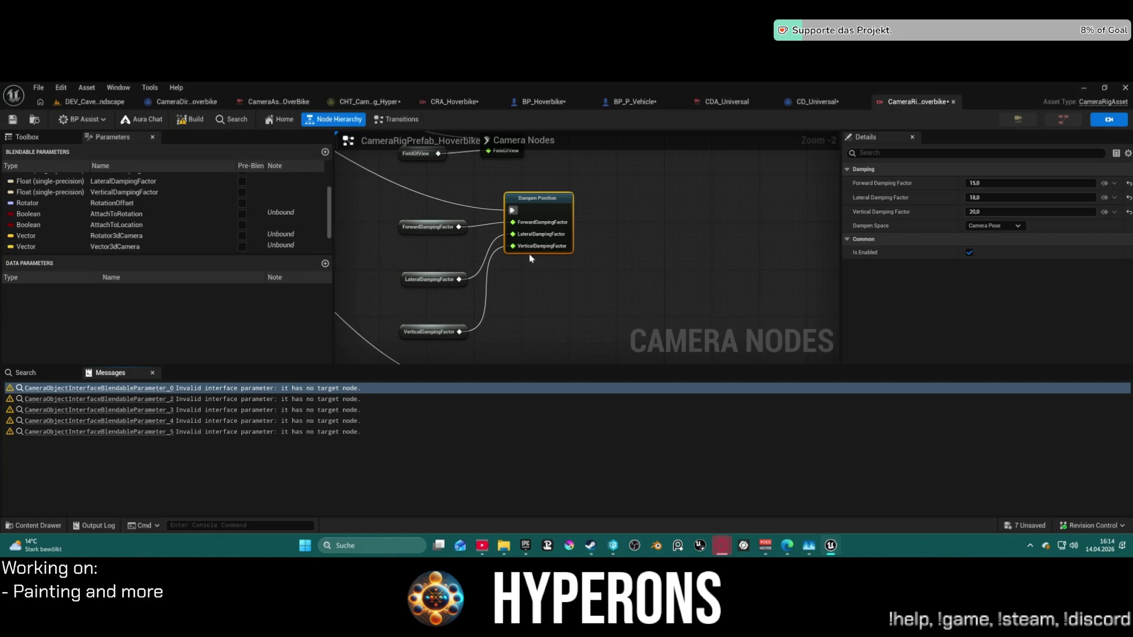
# Survey the camera node graph, select its leftmost node, and return to DEV_Cave_Landscape.
pyautogui.moveTo(556, 184)
pyautogui.mouseDown()
pyautogui.moveTo(557, 313)
pyautogui.moveTo(531, 248)
pyautogui.moveTo(546, 308)
pyautogui.moveTo(527, 264)
pyautogui.moveTo(595, 342)
pyautogui.mouseUp()
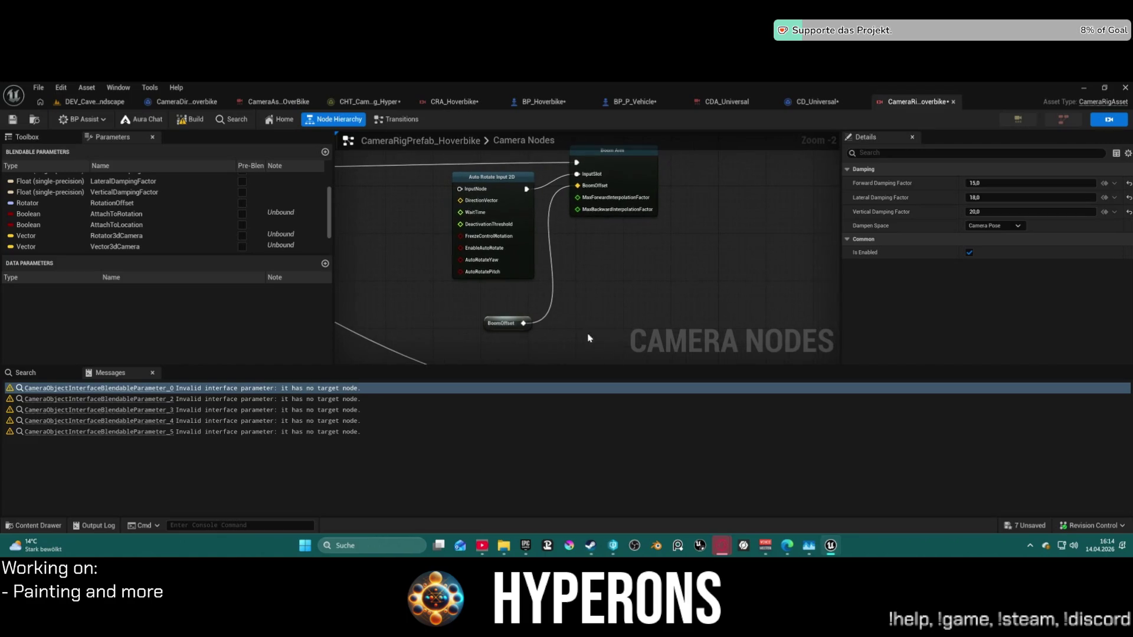
pyautogui.scroll(-5, 595, 342)
pyautogui.moveTo(531, 278)
pyautogui.mouseDown()
pyautogui.moveTo(655, 275)
pyautogui.moveTo(630, 230)
pyautogui.moveTo(598, 227)
pyautogui.mouseUp()
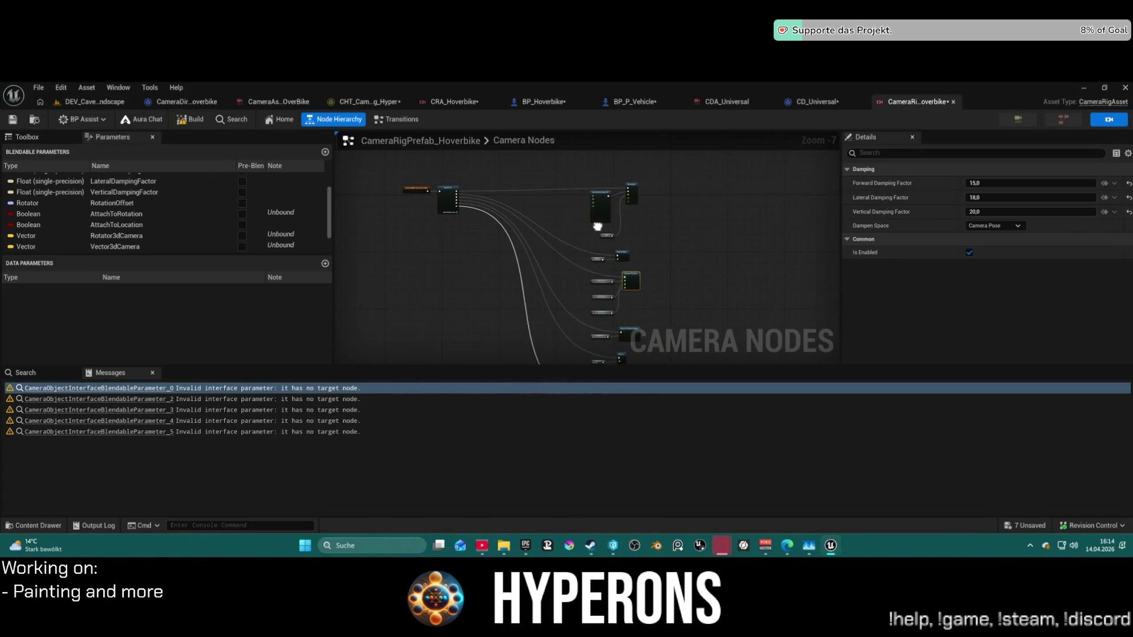
pyautogui.click(445, 199)
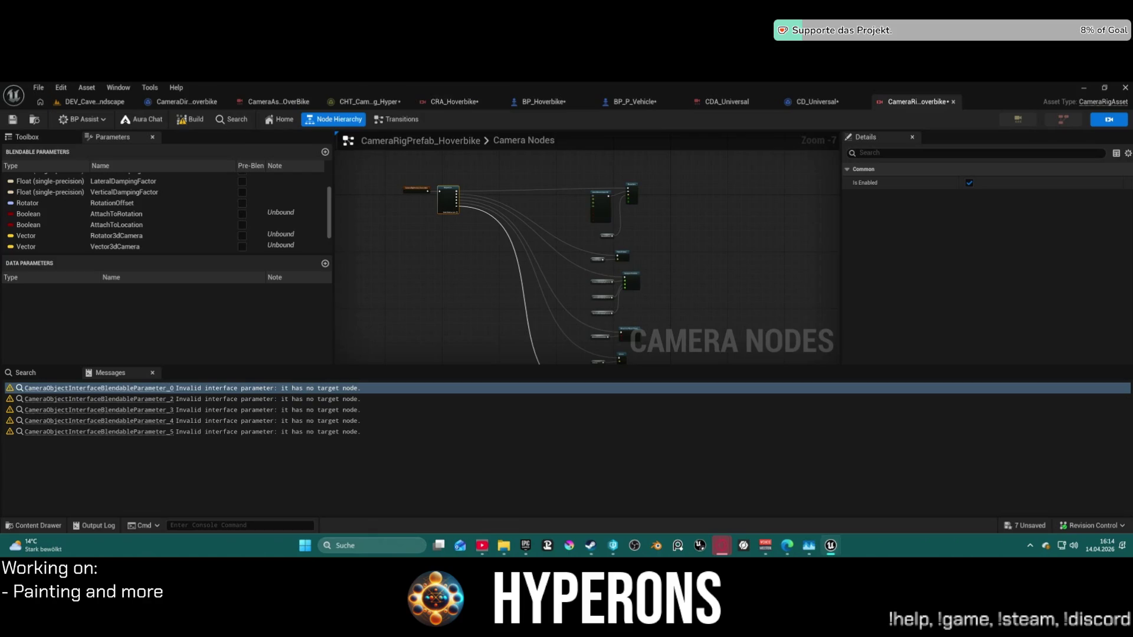
pyautogui.click(94, 101)
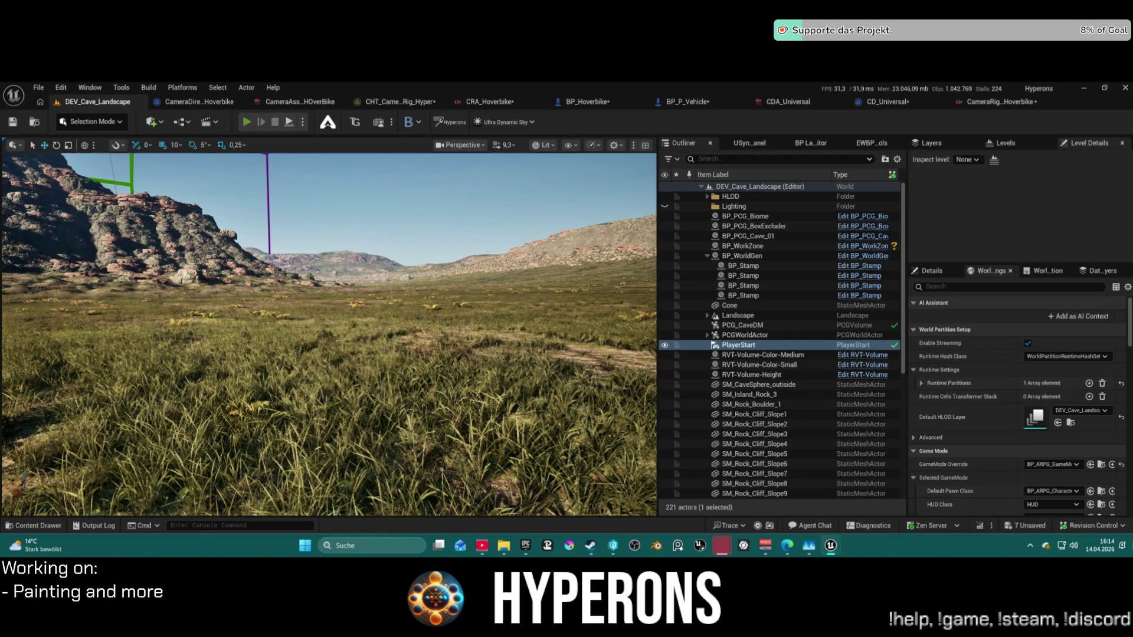
# Start a Play In Editor session on DEV_Cave_Landscape.
pyautogui.hotkey('alt', 'p')
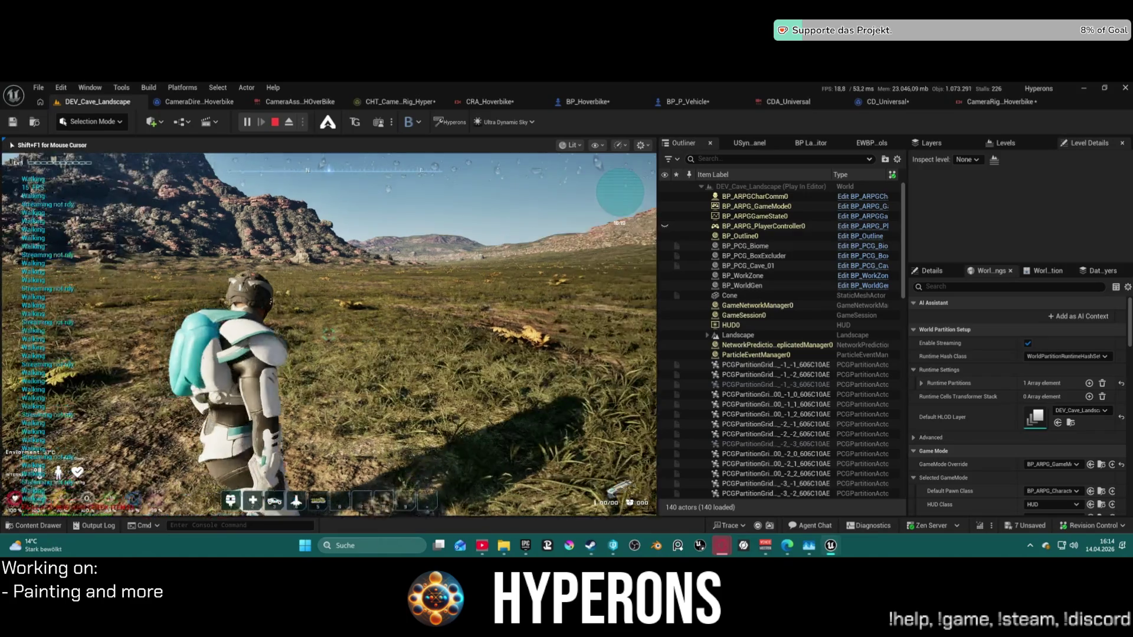
pyautogui.press('super')
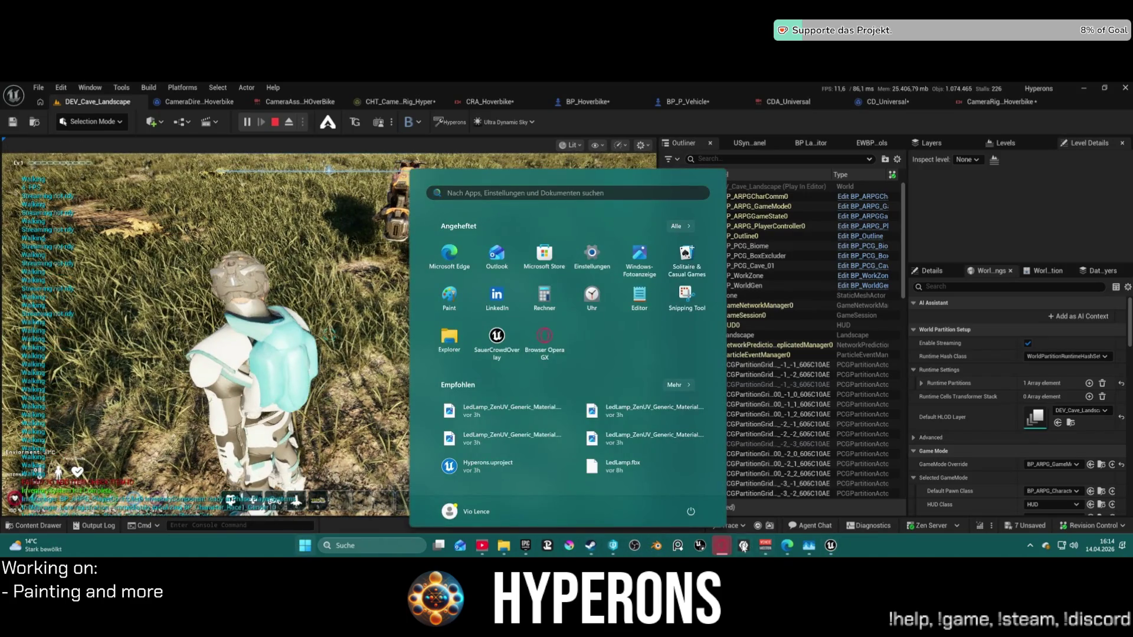
pyautogui.moveTo(722, 546)
pyautogui.click(789, 508)
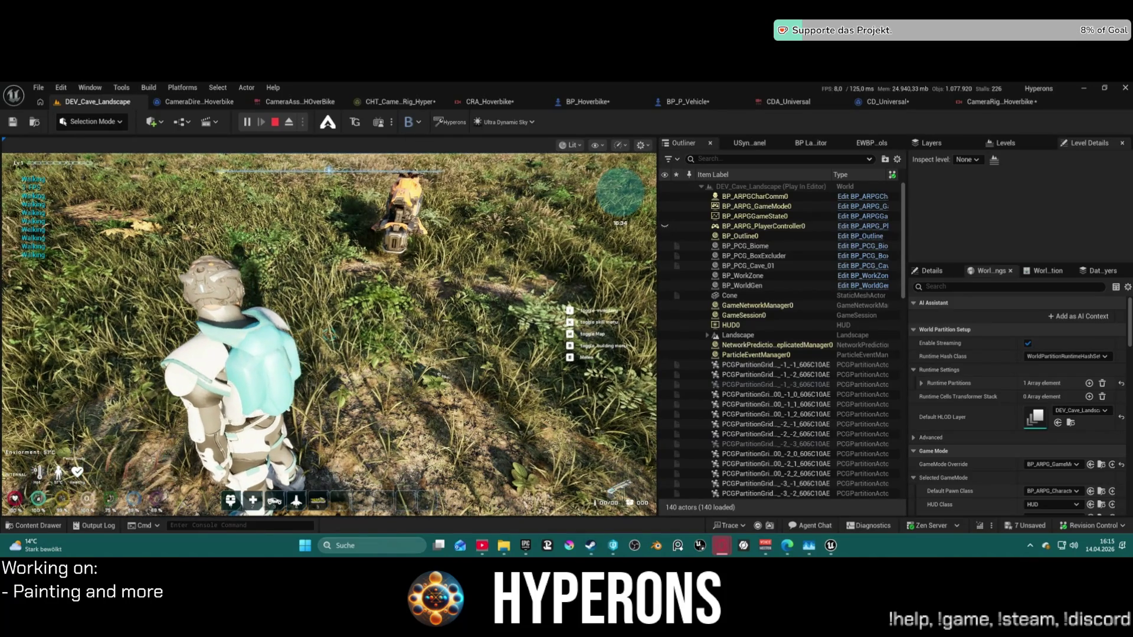
# Walk the character to the hoverbike and mount it with E.
pyautogui.press('w')
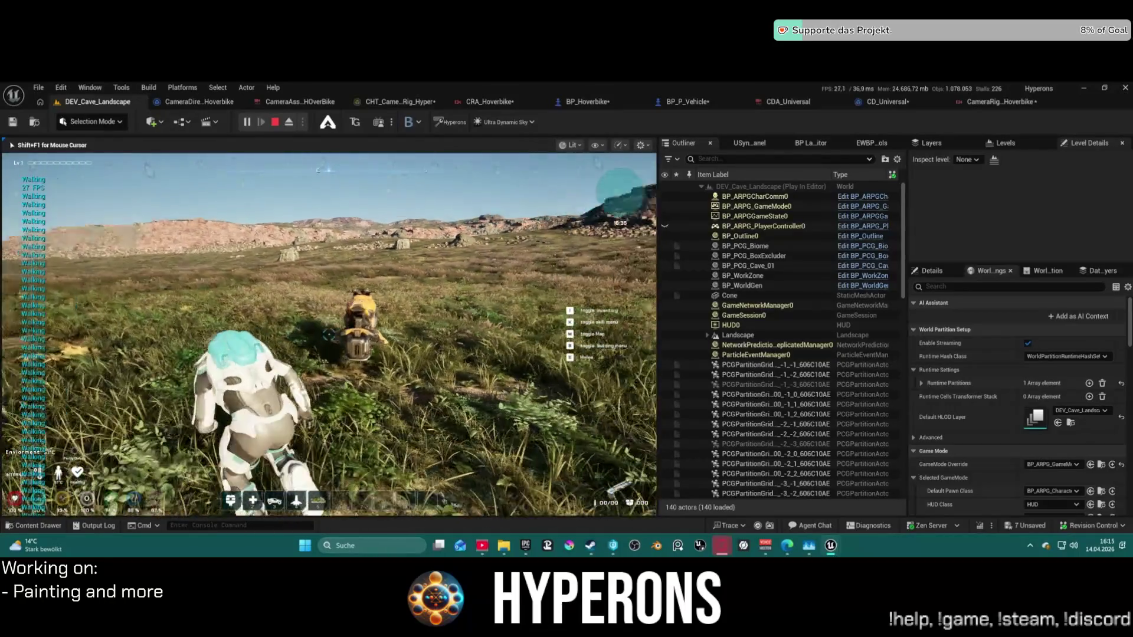
pyautogui.press('w')
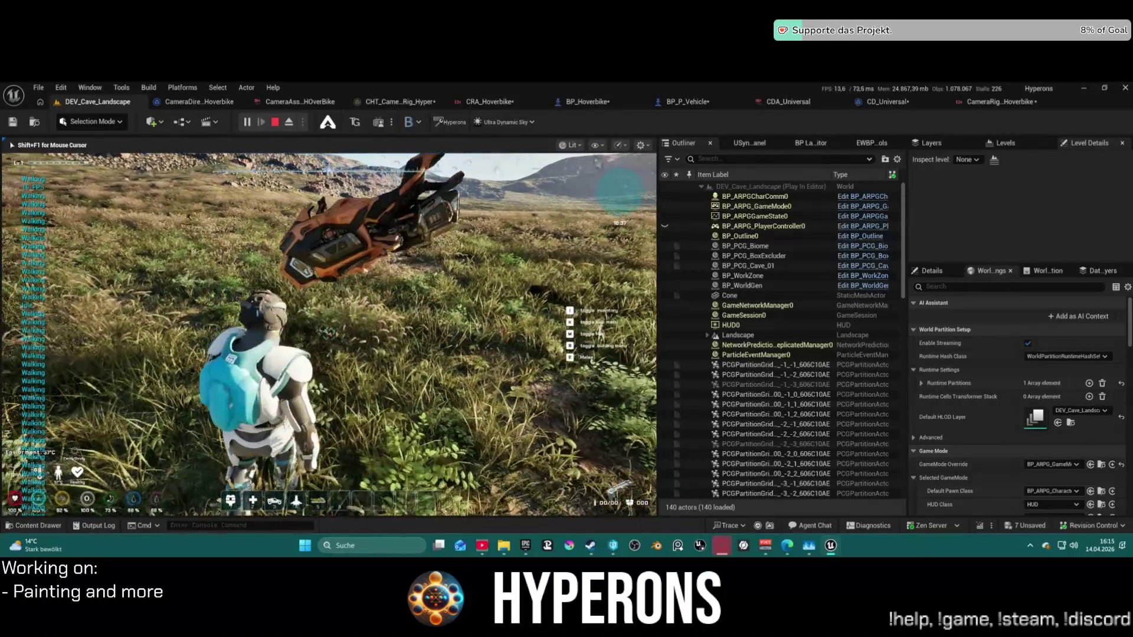
pyautogui.press('w')
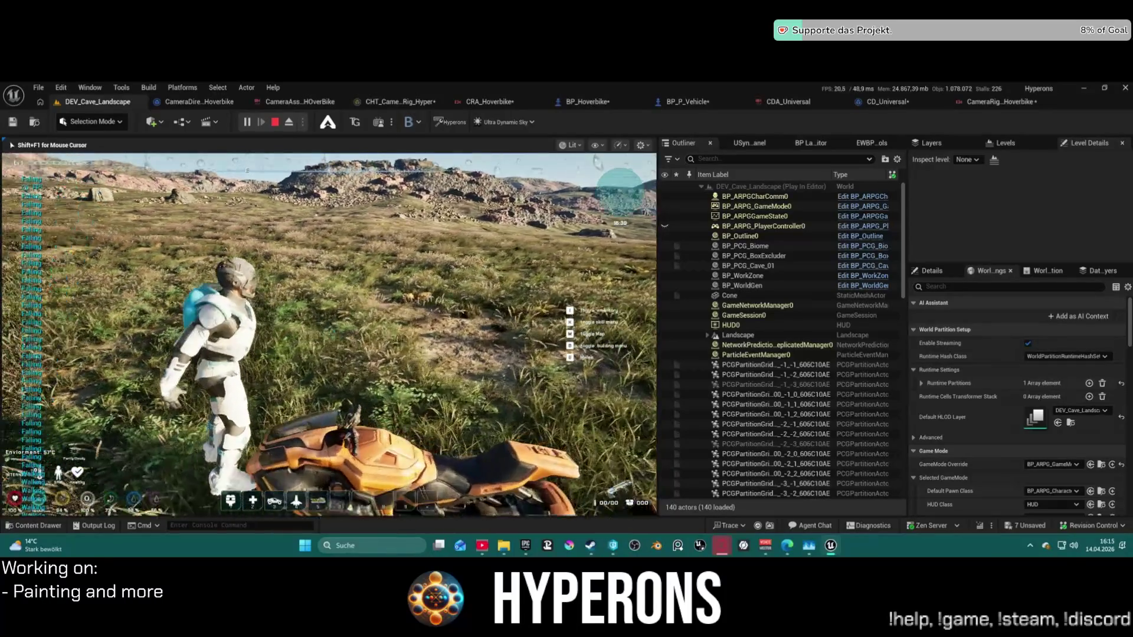
pyautogui.press('e')
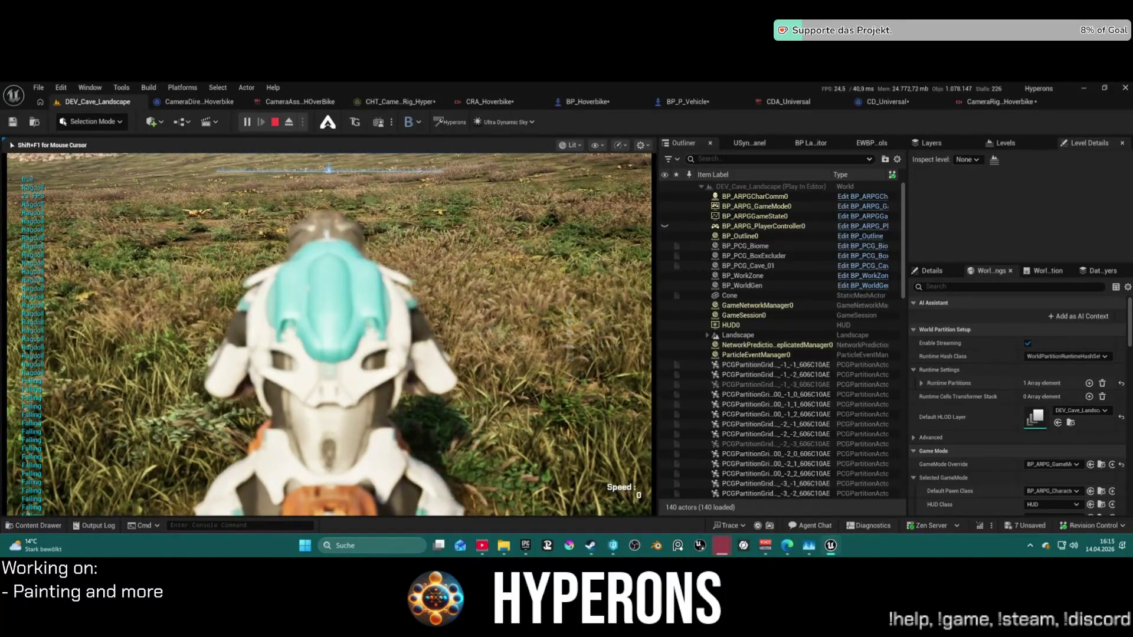
pyautogui.press('super')
pyautogui.press('super')
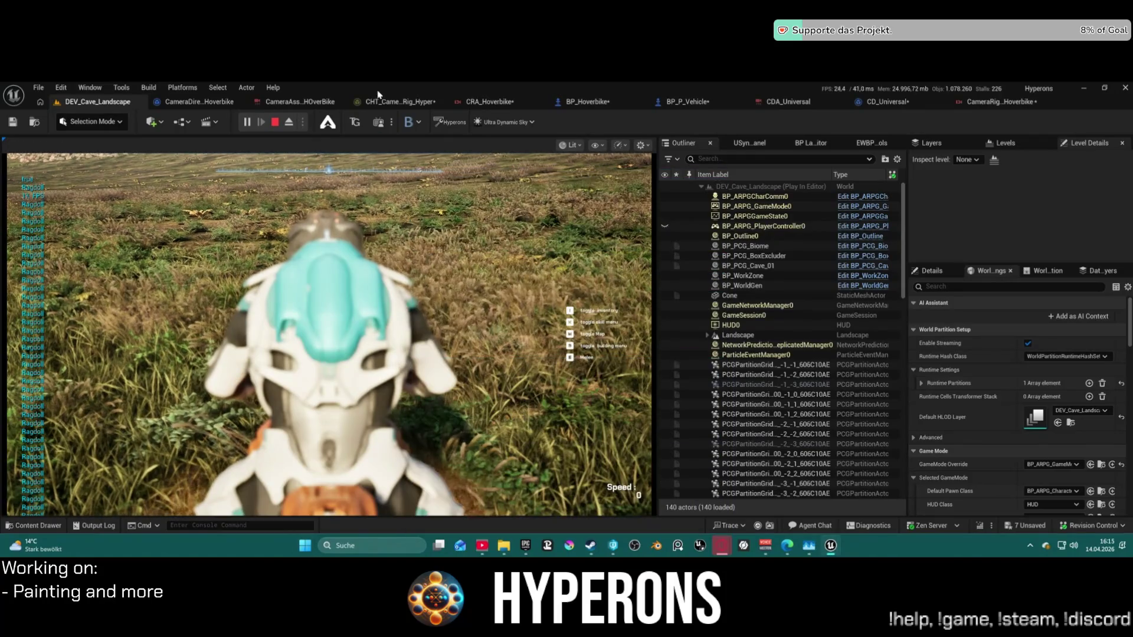
# Cycle through the chooser table, camera director and BP_Hoverbike tabs to BP_P_Vehicle's Change Camera graph.
pyautogui.click(395, 105)
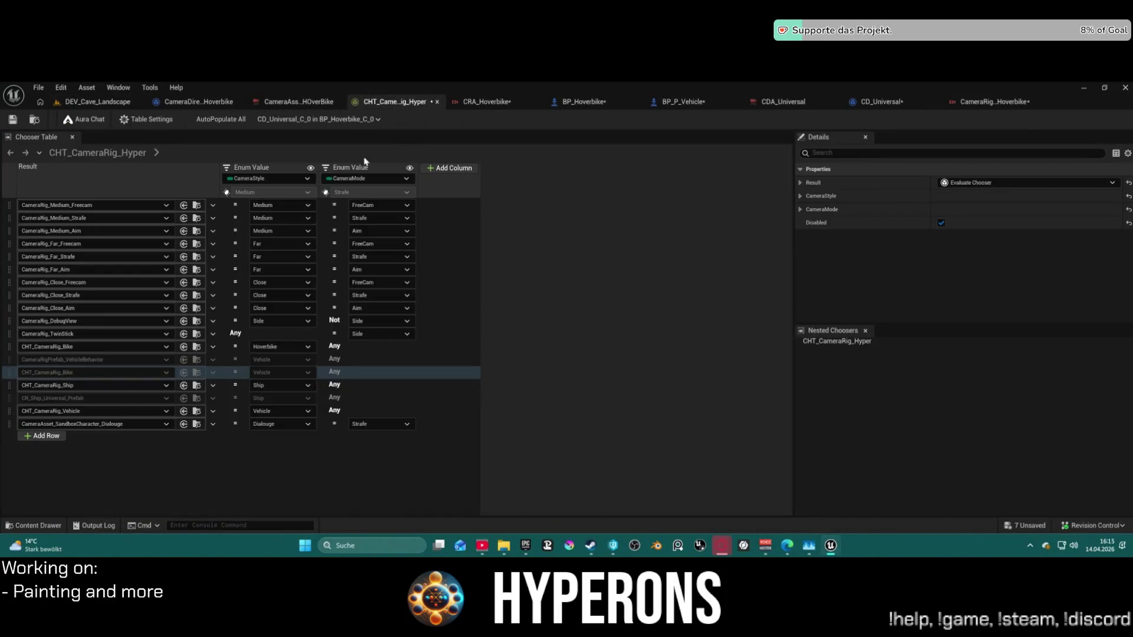
pyautogui.click(292, 101)
pyautogui.click(183, 102)
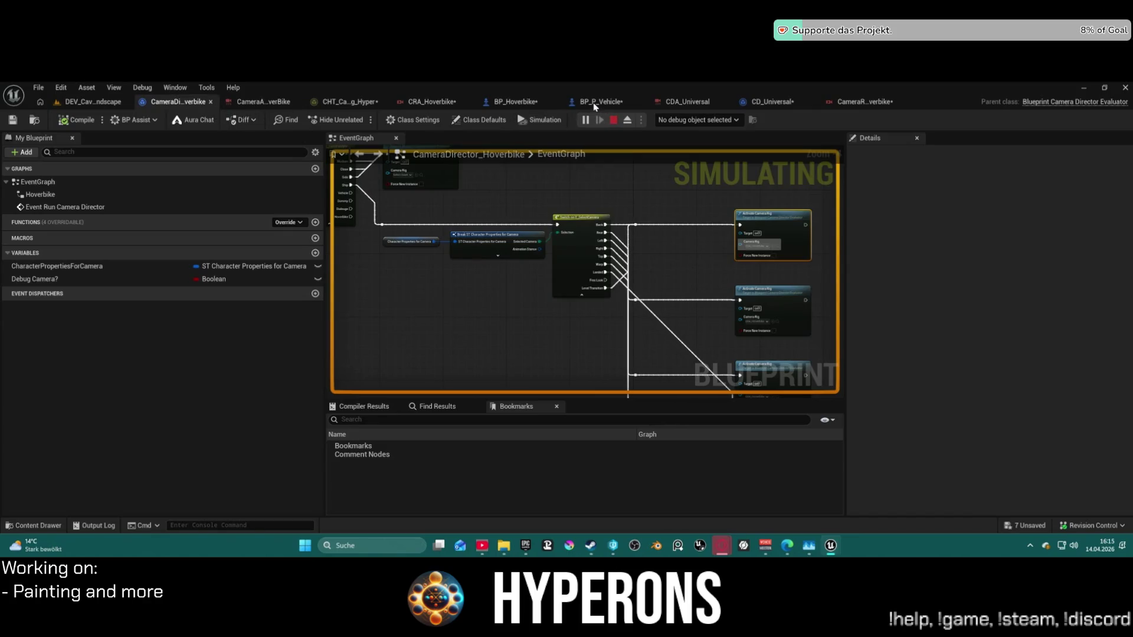
pyautogui.click(506, 105)
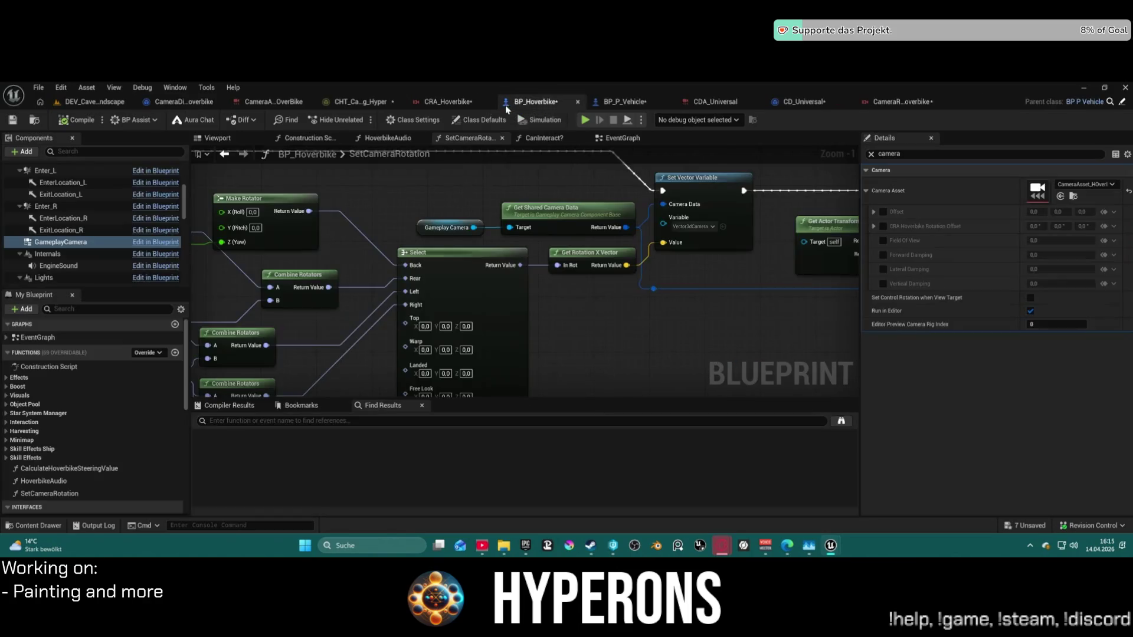
pyautogui.click(649, 101)
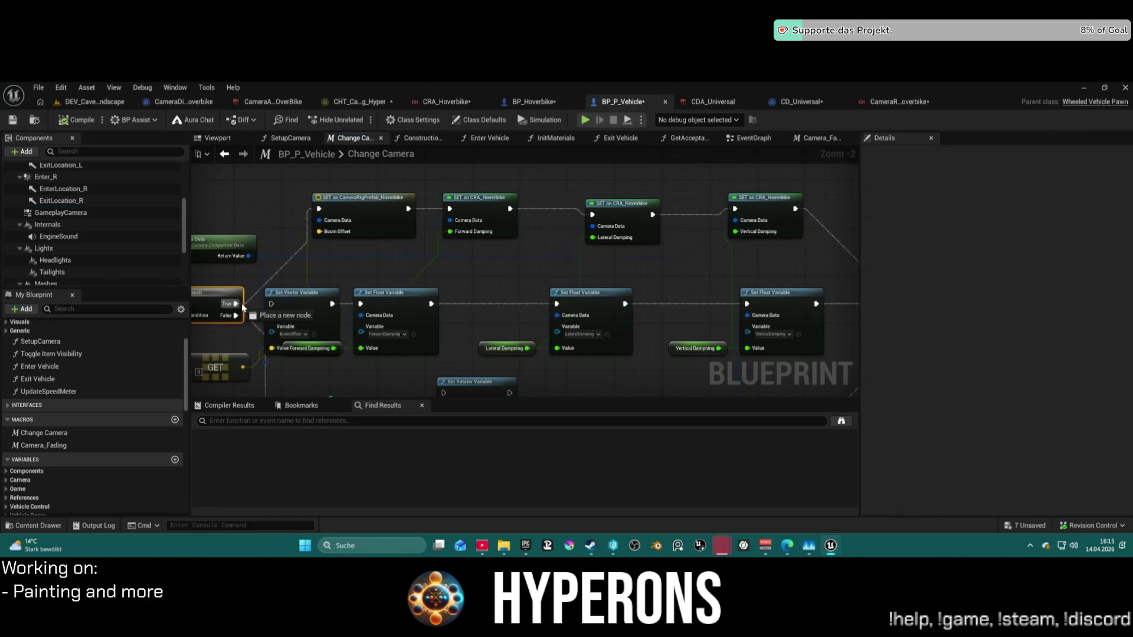
# Wire the reroute's execution into Set Rotator Variable, then return to the running game.
pyautogui.scroll(-3, 242, 307)
pyautogui.moveTo(226, 225)
pyautogui.mouseDown()
pyautogui.moveTo(393, 202)
pyautogui.moveTo(700, 204)
pyautogui.moveTo(779, 236)
pyautogui.moveTo(842, 157)
pyautogui.moveTo(601, 244)
pyautogui.mouseUp()
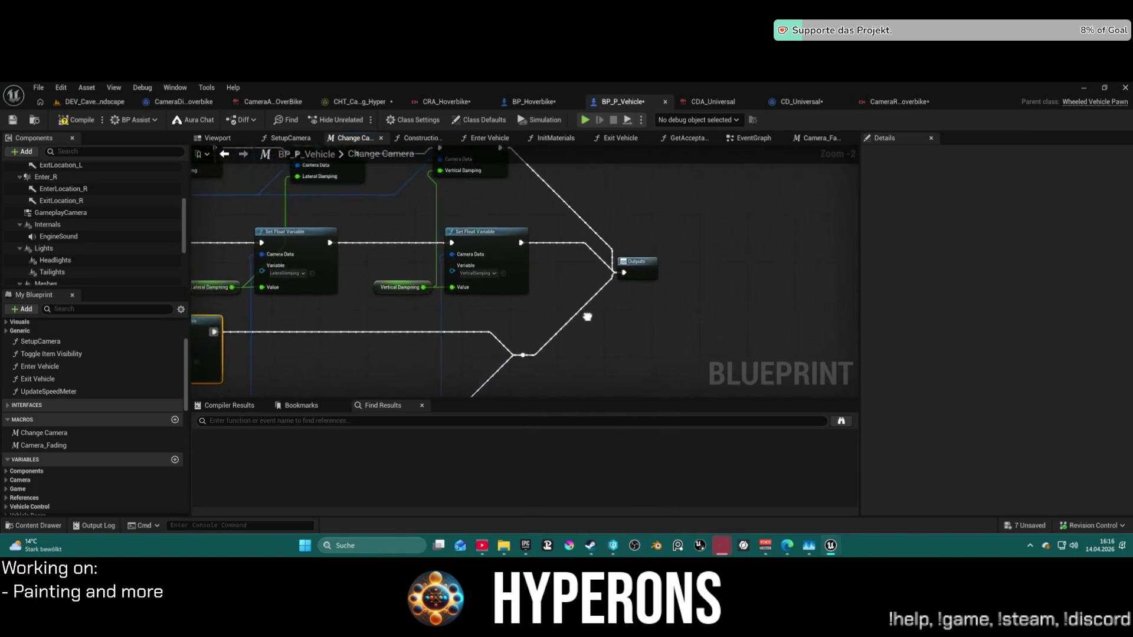
pyautogui.scroll(-1, 584, 312)
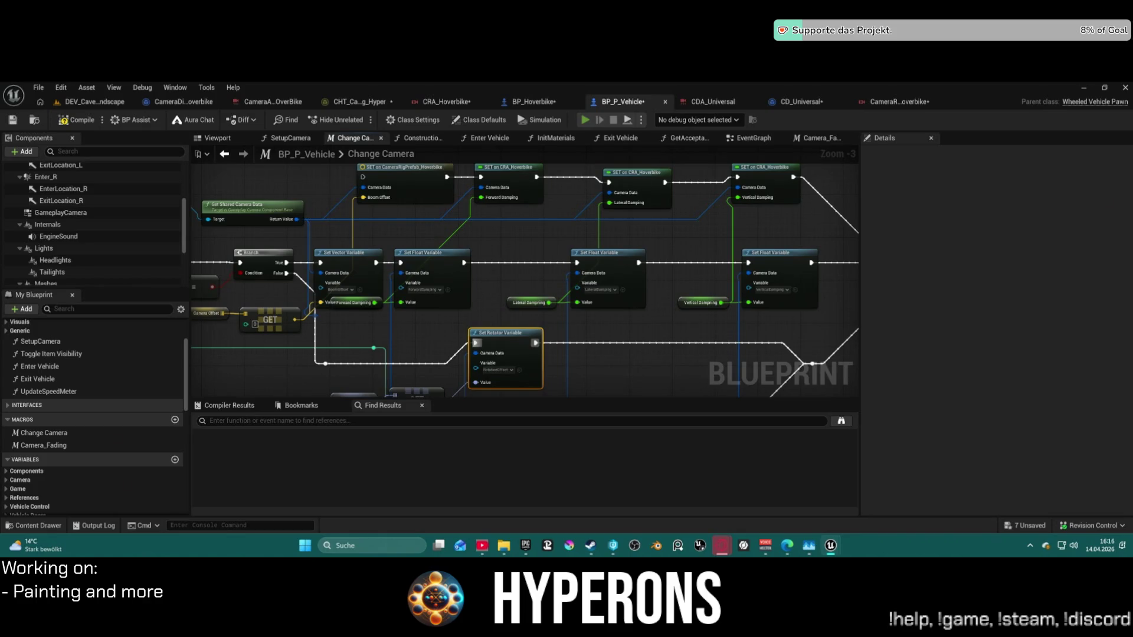
pyautogui.hotkey('alt', 'Tab')
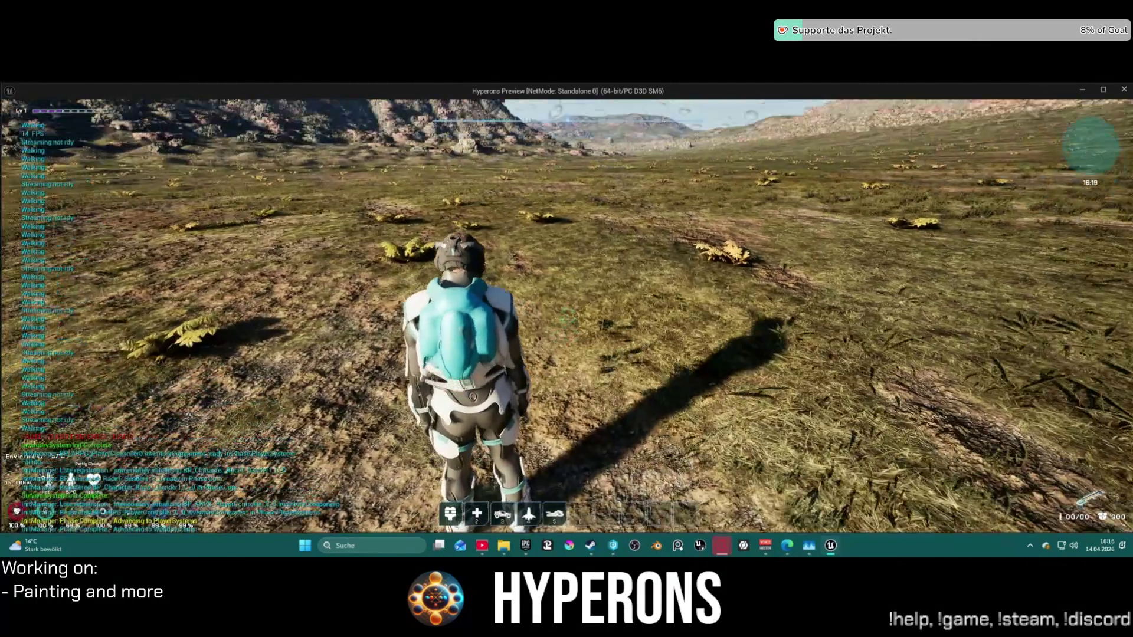
# Walk to the hoverbike, mount it, and check the rear riding camera before returning to the editor.
pyautogui.press('w')
pyautogui.press('w')
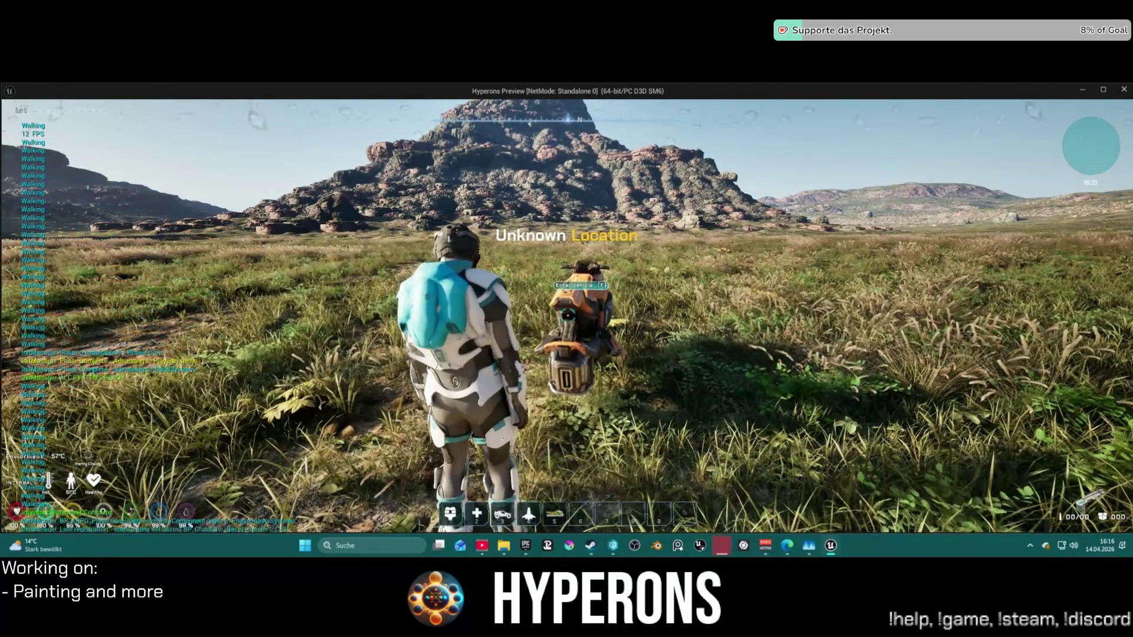
pyautogui.press('e')
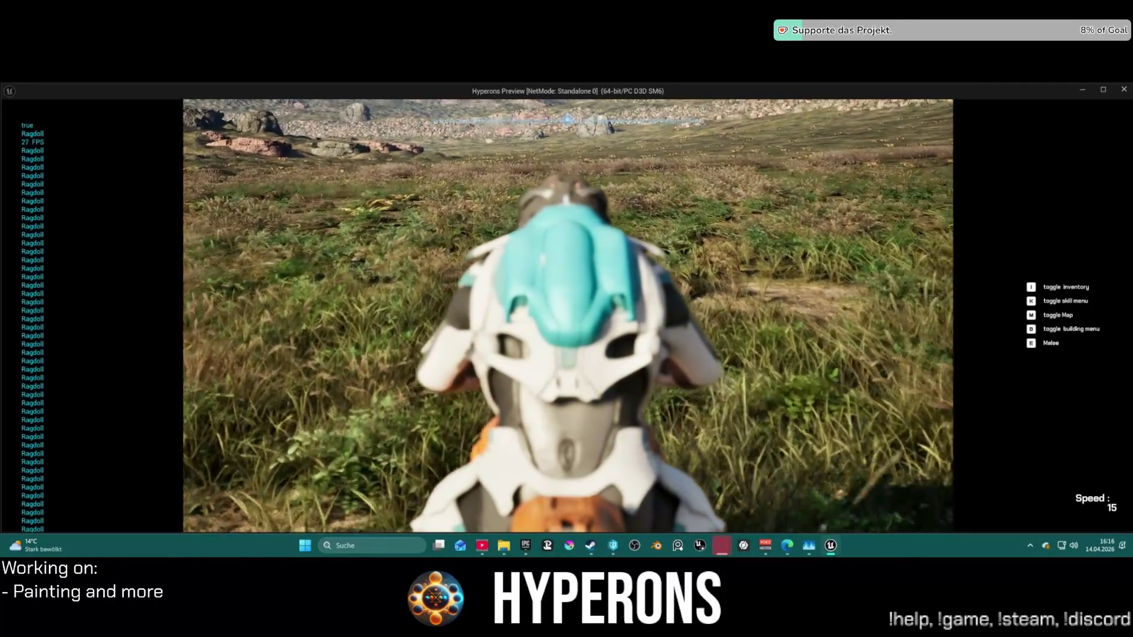
pyautogui.hotkey('alt', 'Tab')
pyautogui.press('Escape')
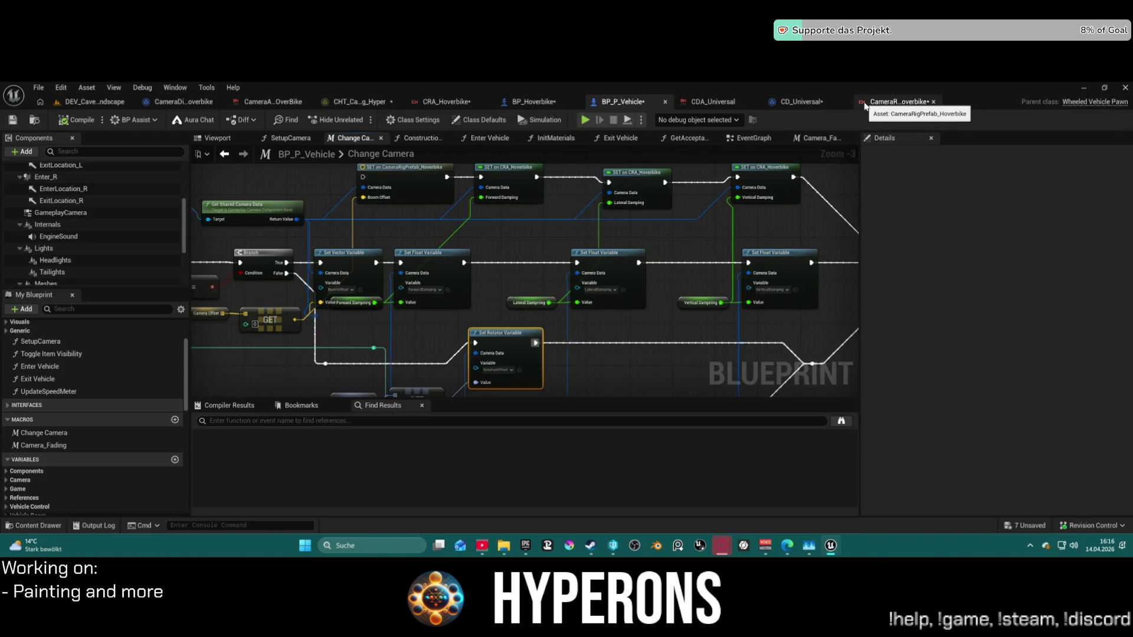
# Open BP_P_Vehicle's EventGraph and frame the Update Every Frame group.
pyautogui.scroll(-4, 616, 211)
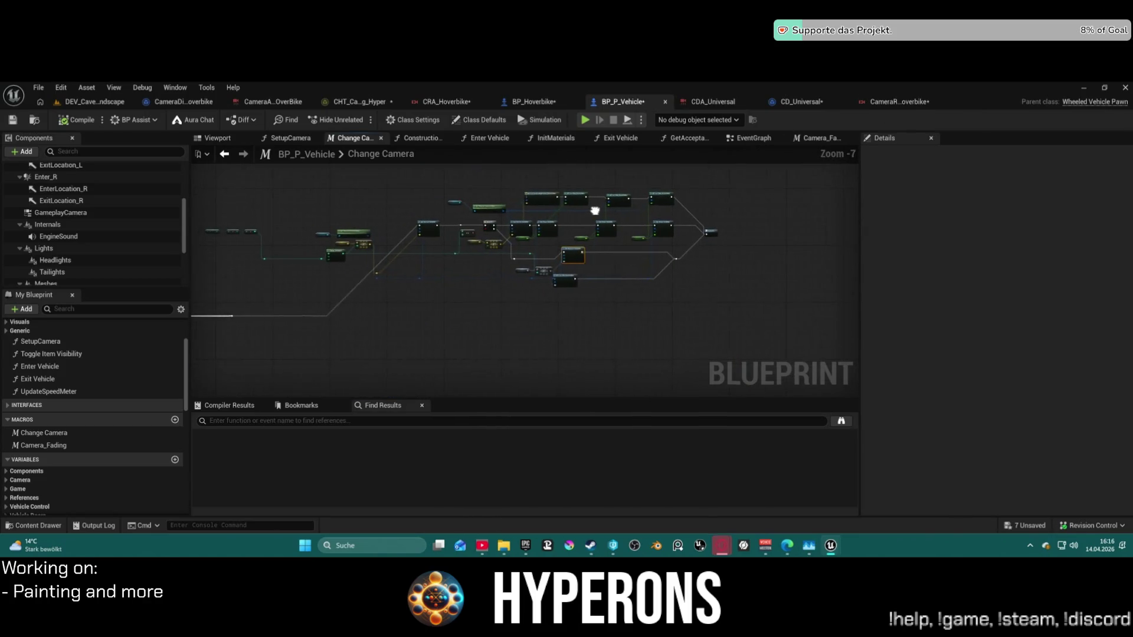
pyautogui.scroll(1, 495, 198)
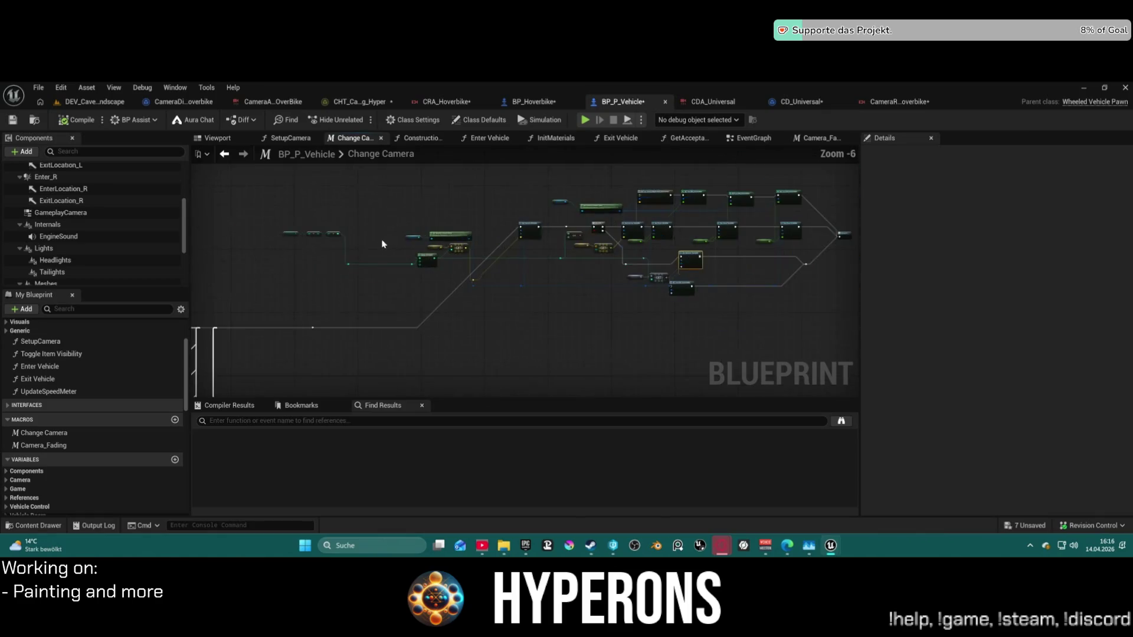
pyautogui.scroll(-6, 514, 176)
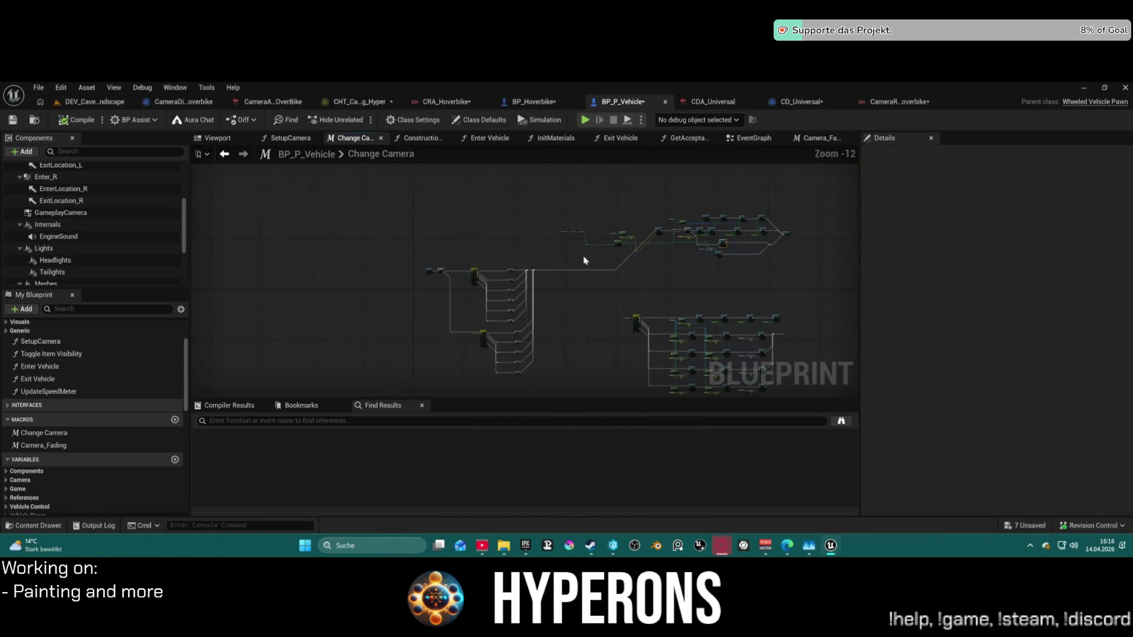
pyautogui.click(751, 138)
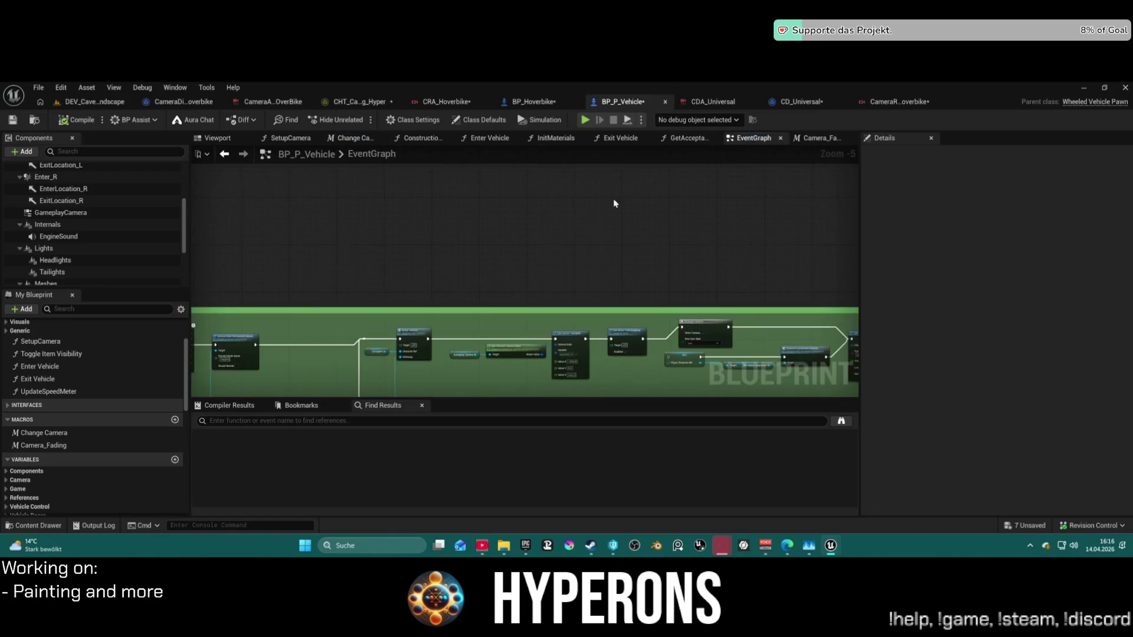
pyautogui.scroll(-1, 387, 255)
pyautogui.moveTo(386, 255); pyautogui.dragTo(395, 377)
pyautogui.moveTo(308, 153); pyautogui.dragTo(318, 252)
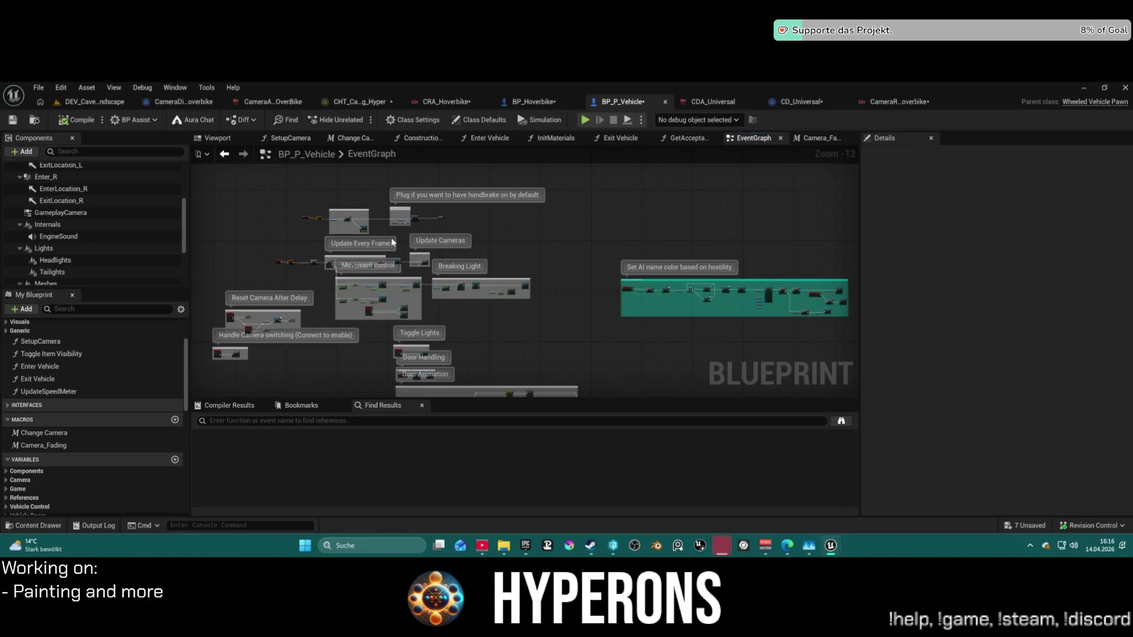
pyautogui.scroll(3, 319, 252)
pyautogui.scroll(10, 319, 252)
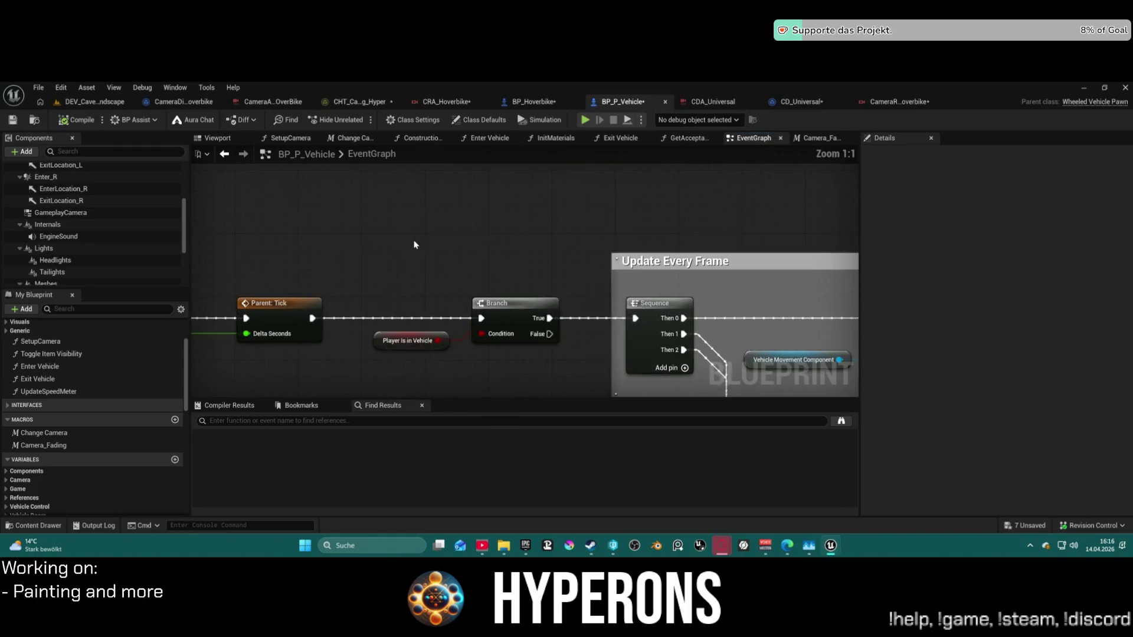
pyautogui.moveTo(651, 214)
pyautogui.mouseDown()
pyautogui.moveTo(295, 224)
pyautogui.moveTo(694, 246)
pyautogui.mouseUp()
# Move the Branch and Player Is in Vehicle nodes further left.
pyautogui.moveTo(282, 269)
pyautogui.mouseDown()
pyautogui.moveTo(191, 262)
pyautogui.moveTo(354, 328)
pyautogui.mouseUp()
pyautogui.moveTo(324, 290); pyautogui.dragTo(253, 280)
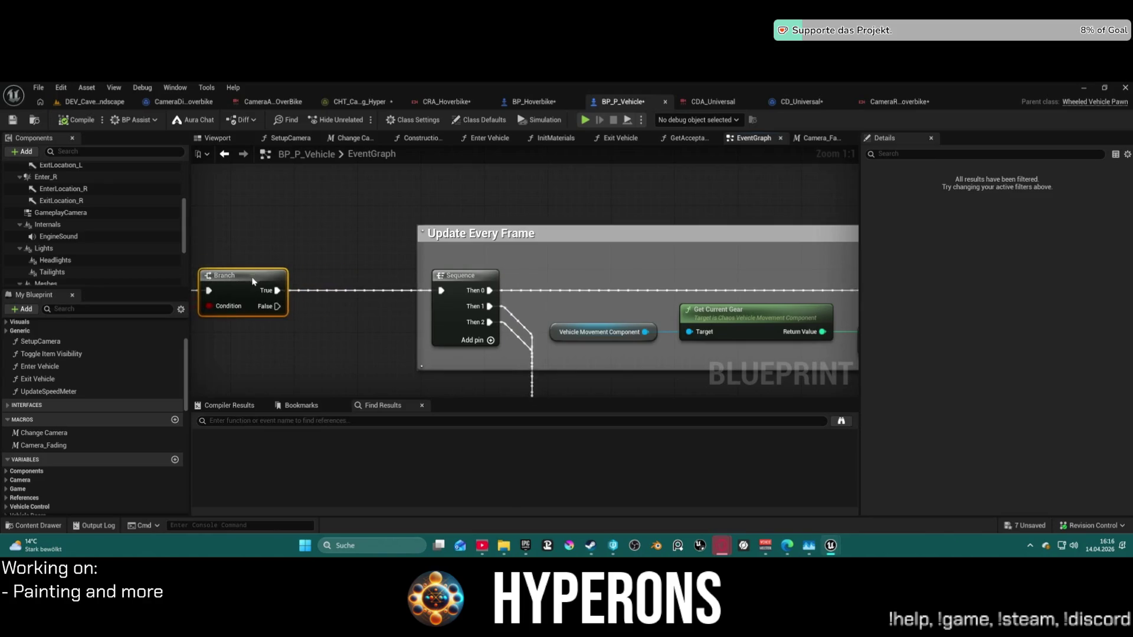
pyautogui.scroll(-1, 88, 224)
pyautogui.moveTo(59, 198)
pyautogui.mouseDown()
pyautogui.moveTo(201, 186)
pyautogui.moveTo(306, 197)
pyautogui.mouseUp()
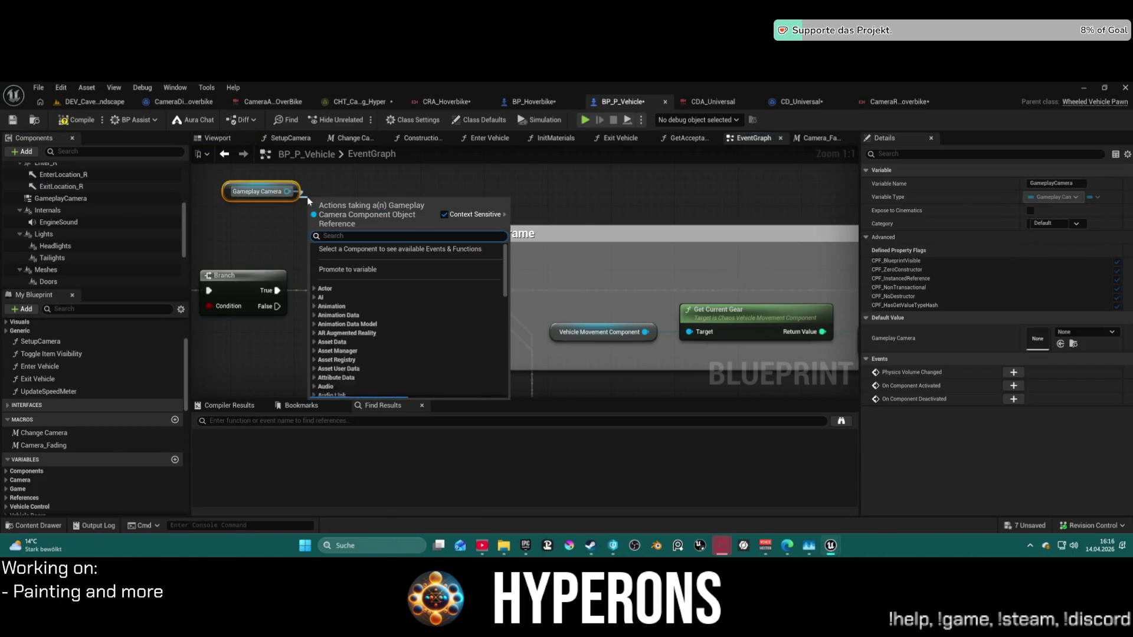
pyautogui.click(454, 187)
pyautogui.click(248, 190)
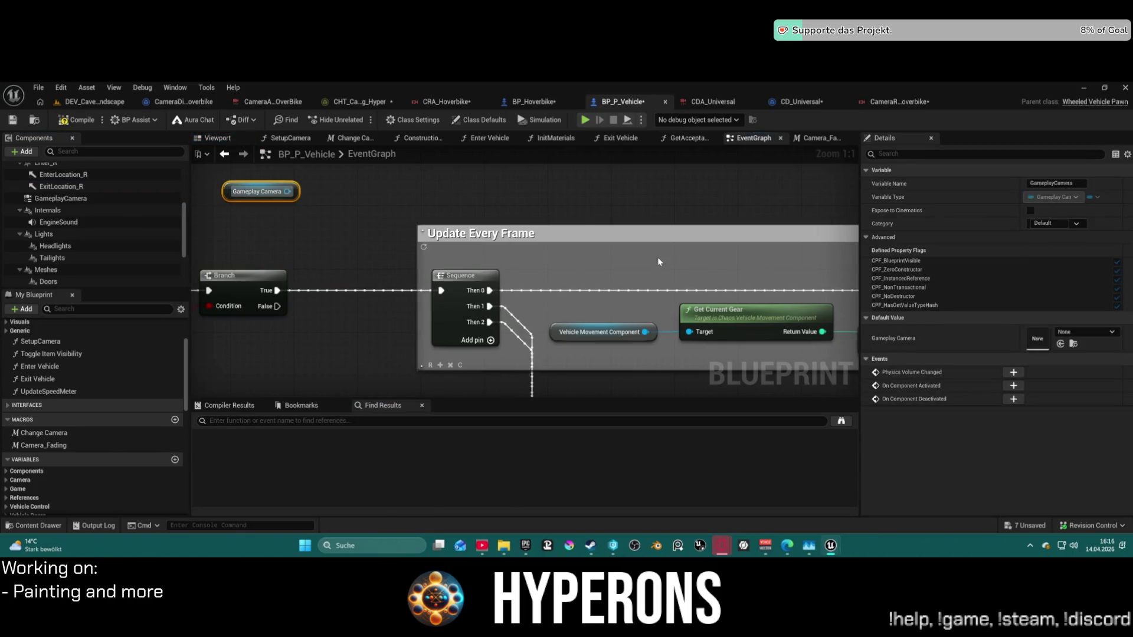
pyautogui.moveTo(287, 191); pyautogui.dragTo(321, 210)
pyautogui.click(567, 195)
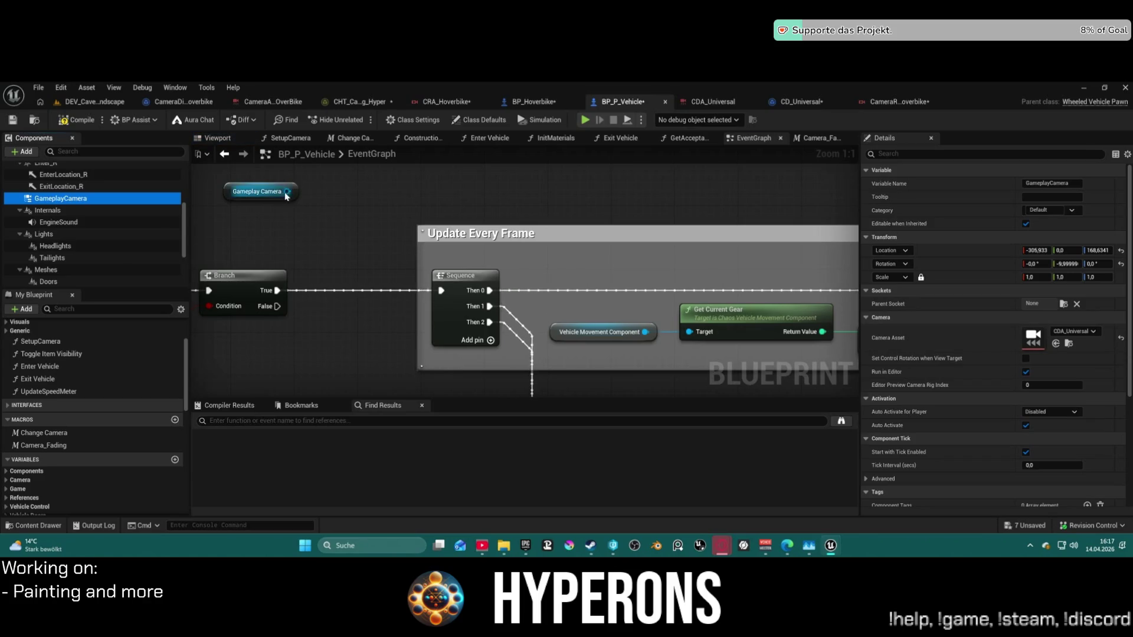
pyautogui.moveTo(288, 192); pyautogui.dragTo(374, 197)
pyautogui.write('camera')
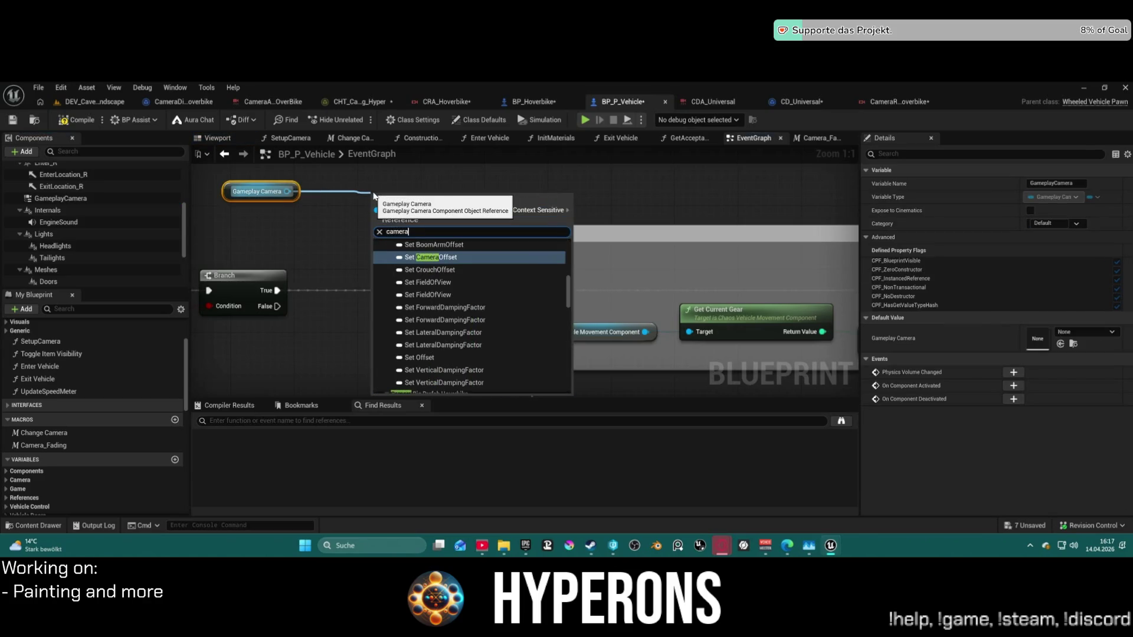
pyautogui.write(' asse')
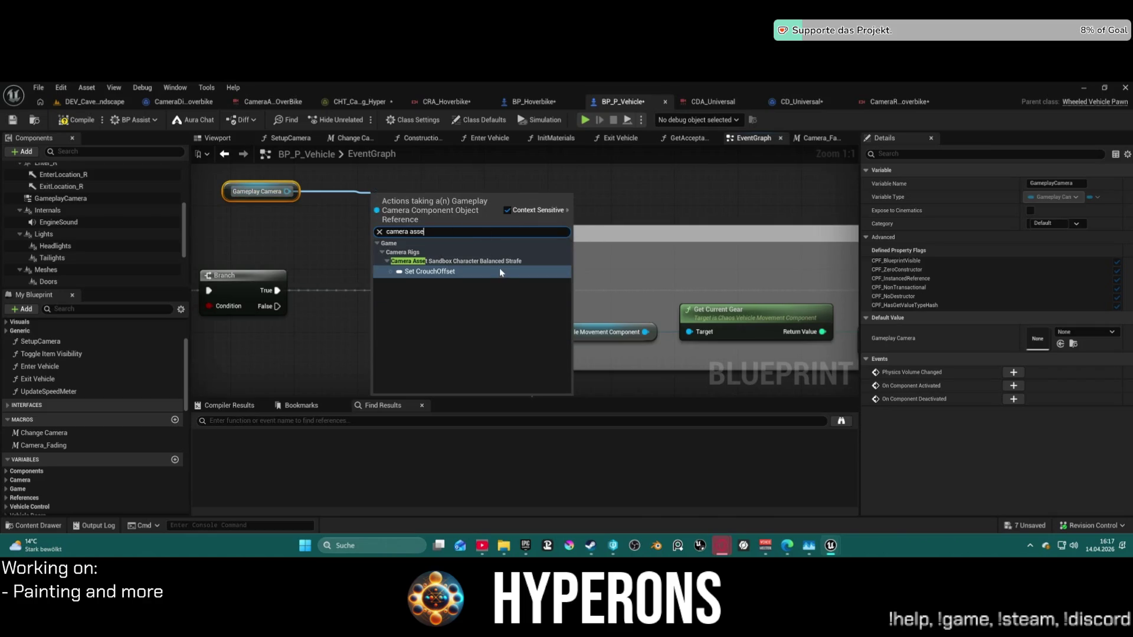
pyautogui.press('BackSpace')
pyautogui.press('BackSpace')
pyautogui.press('BackSpace')
pyautogui.press('BackSpace')
pyautogui.press('BackSpace')
pyautogui.write('asset')
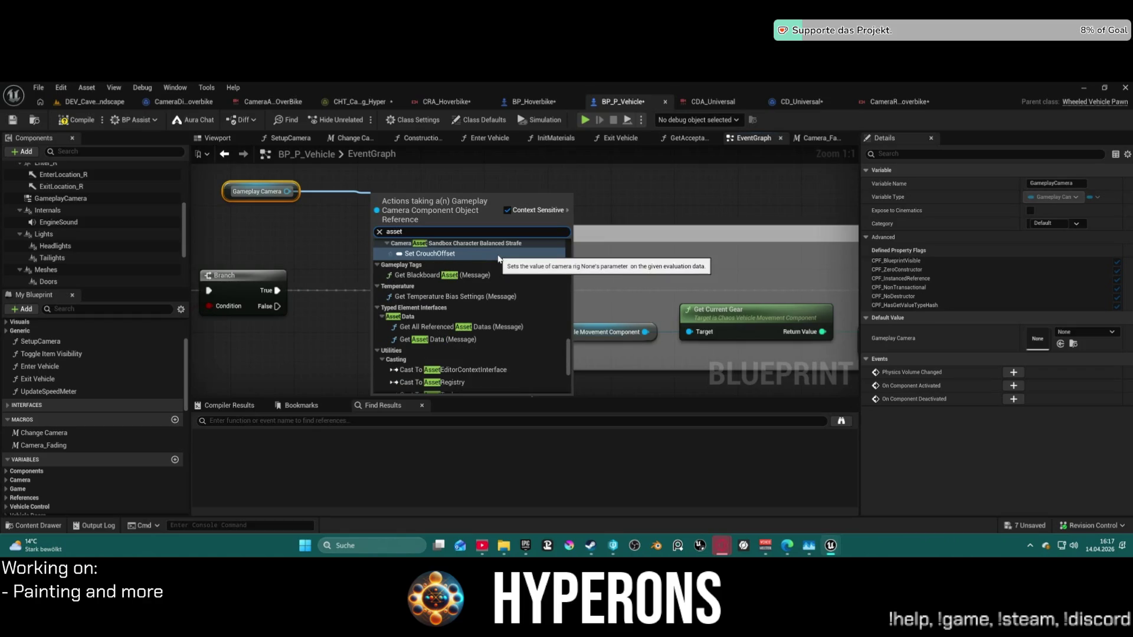
pyautogui.scroll(-5, 501, 295)
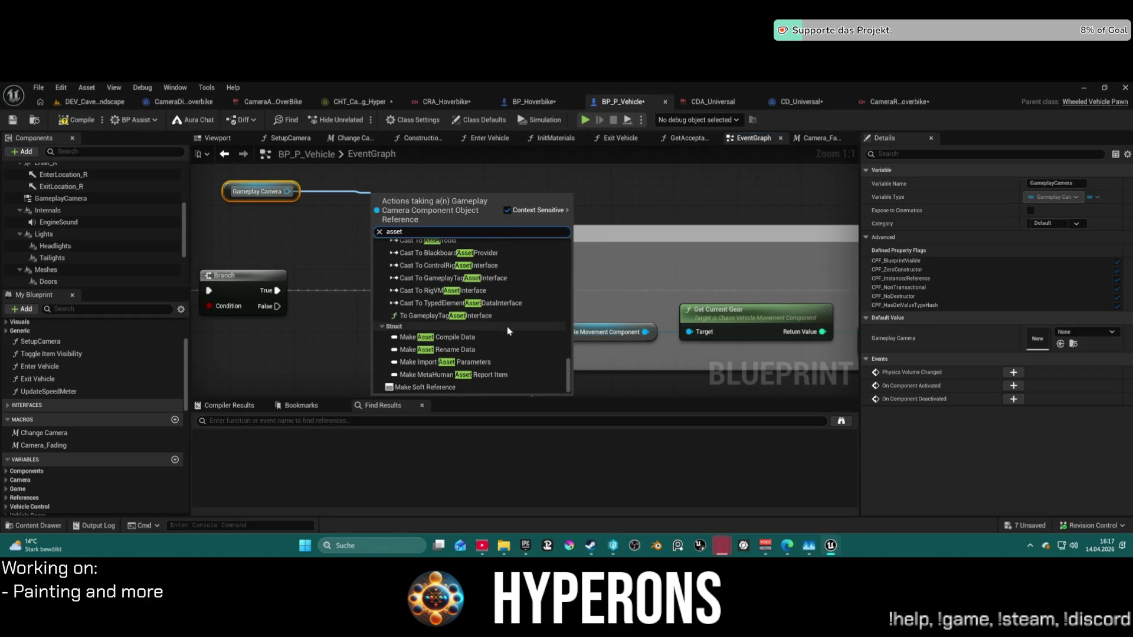
pyautogui.scroll(3, 490, 340)
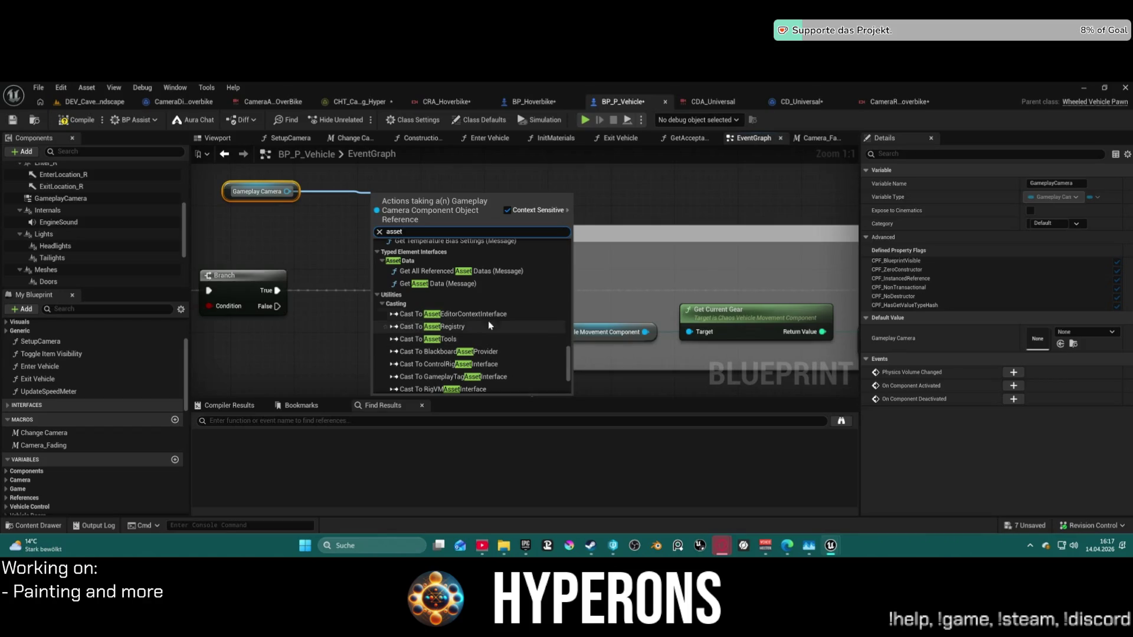
pyautogui.scroll(2, 494, 297)
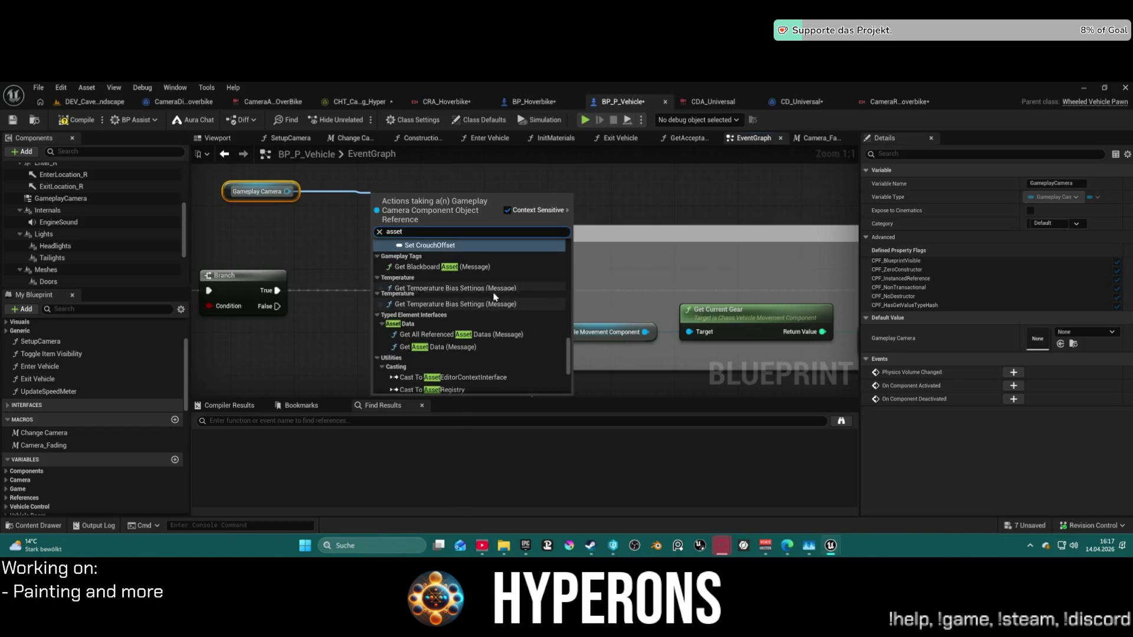
pyautogui.scroll(-5, 486, 296)
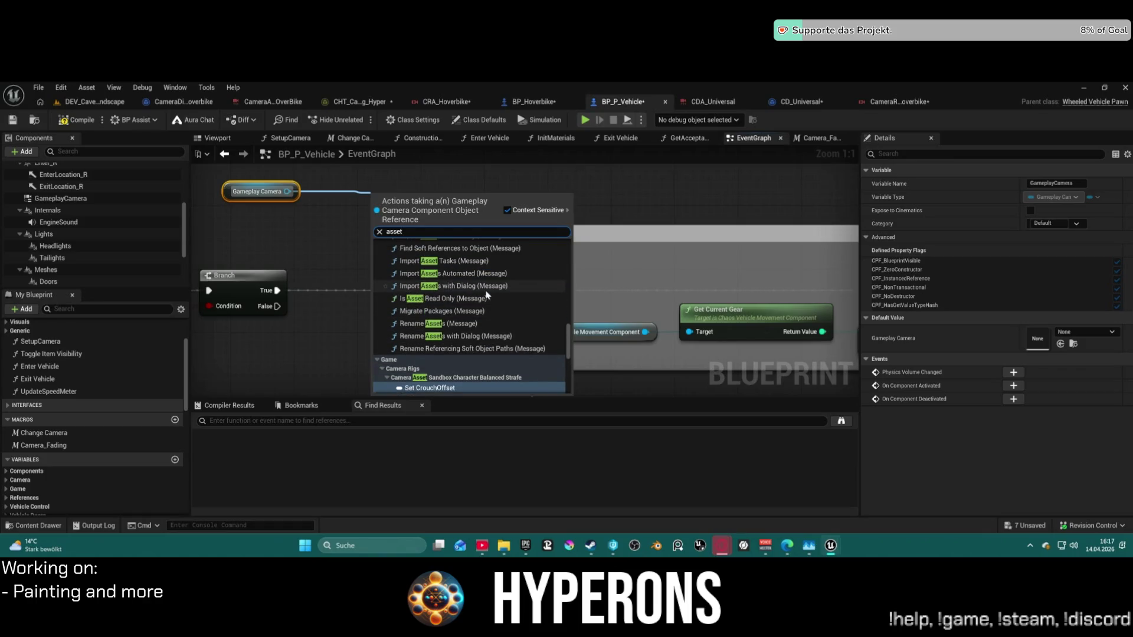
pyautogui.scroll(-3, 487, 295)
pyautogui.scroll(-8, 487, 295)
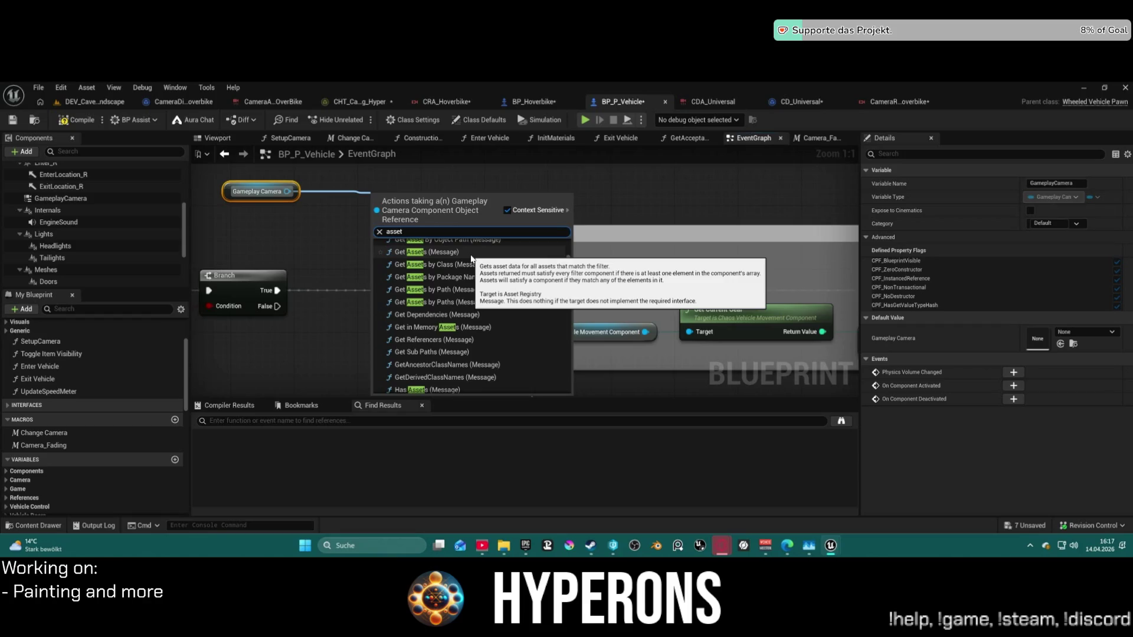
pyautogui.write('camera')
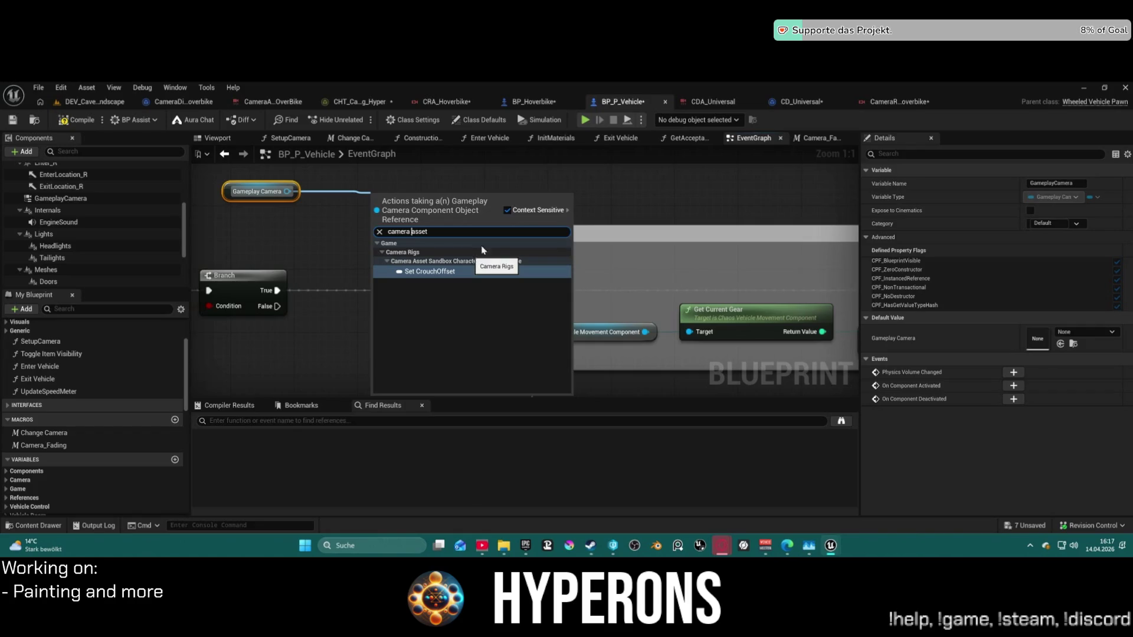
pyautogui.click(600, 188)
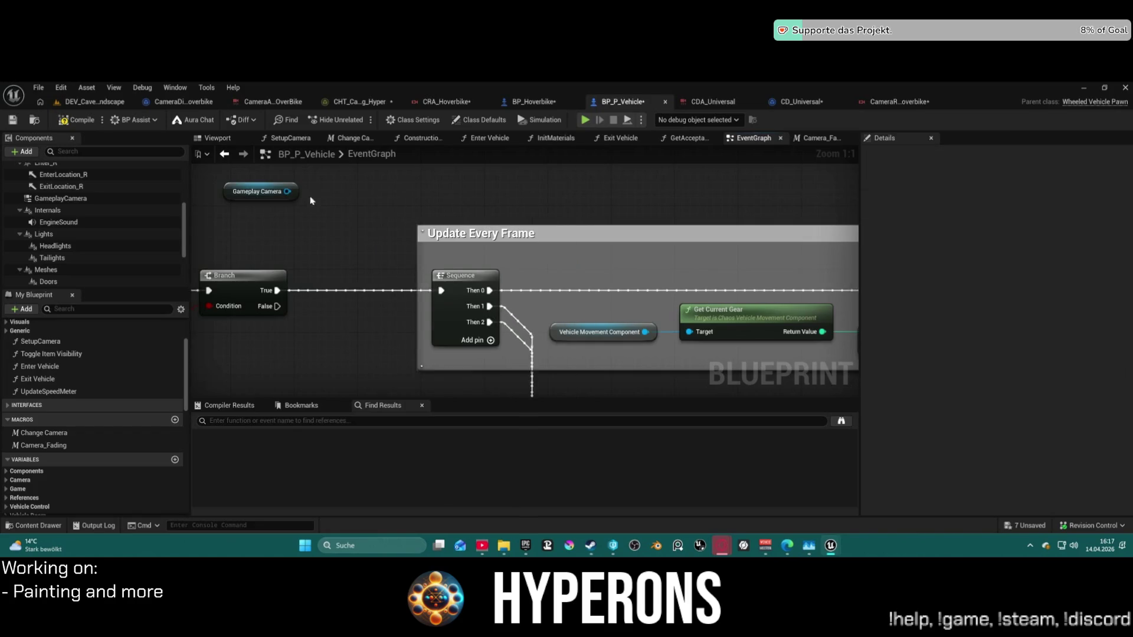
# Search the Gameplay Camera node's actions for 'properti', then cancel without adding anything.
pyautogui.moveTo(287, 192); pyautogui.dragTo(416, 205)
pyautogui.write('s')
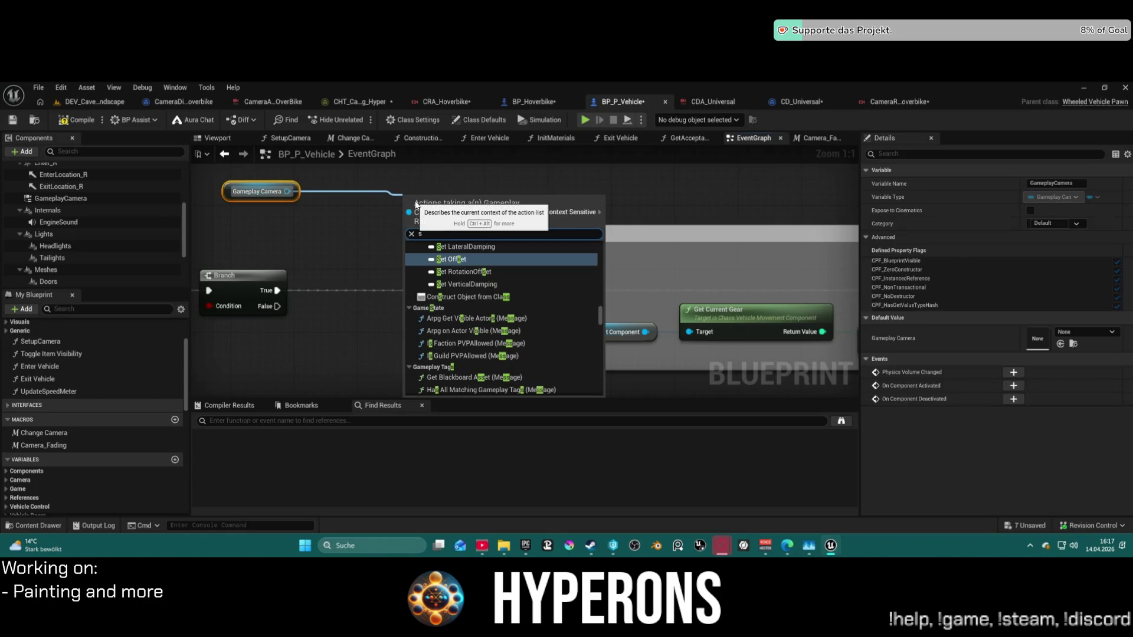
pyautogui.press('BackSpace')
pyautogui.write('pro')
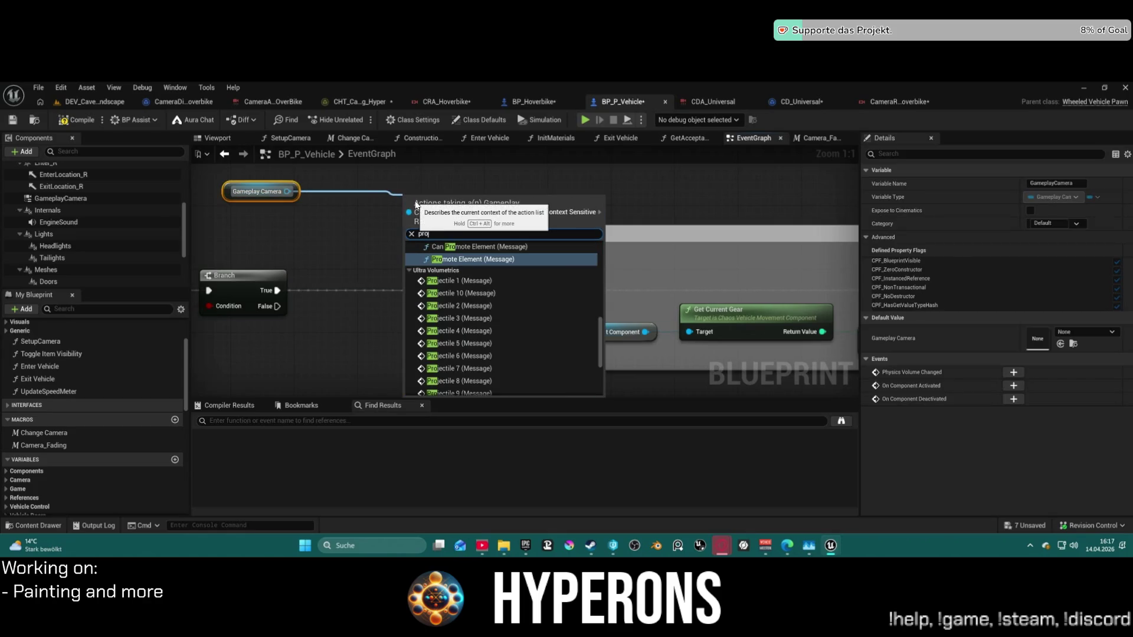
pyautogui.write('perties')
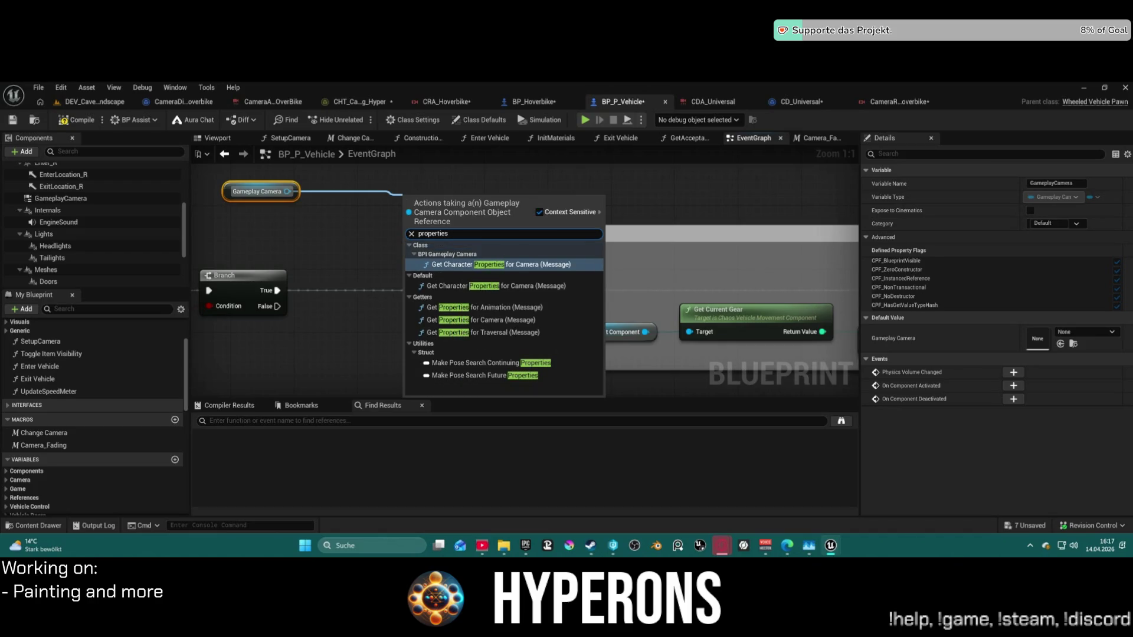
pyautogui.press('Escape')
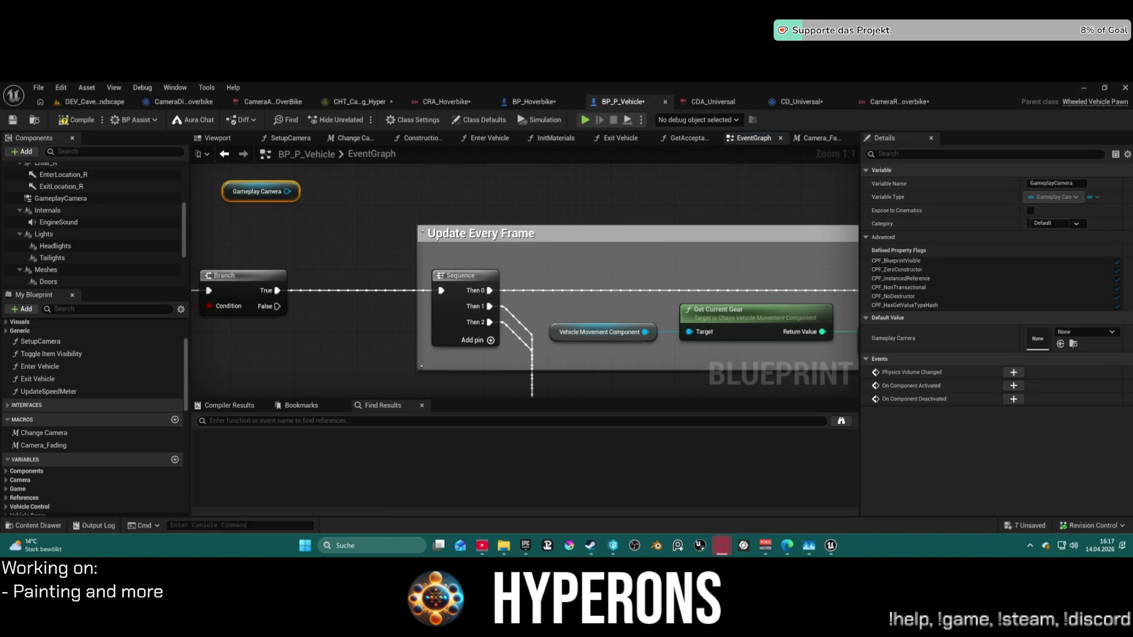
pyautogui.moveTo(834, 548)
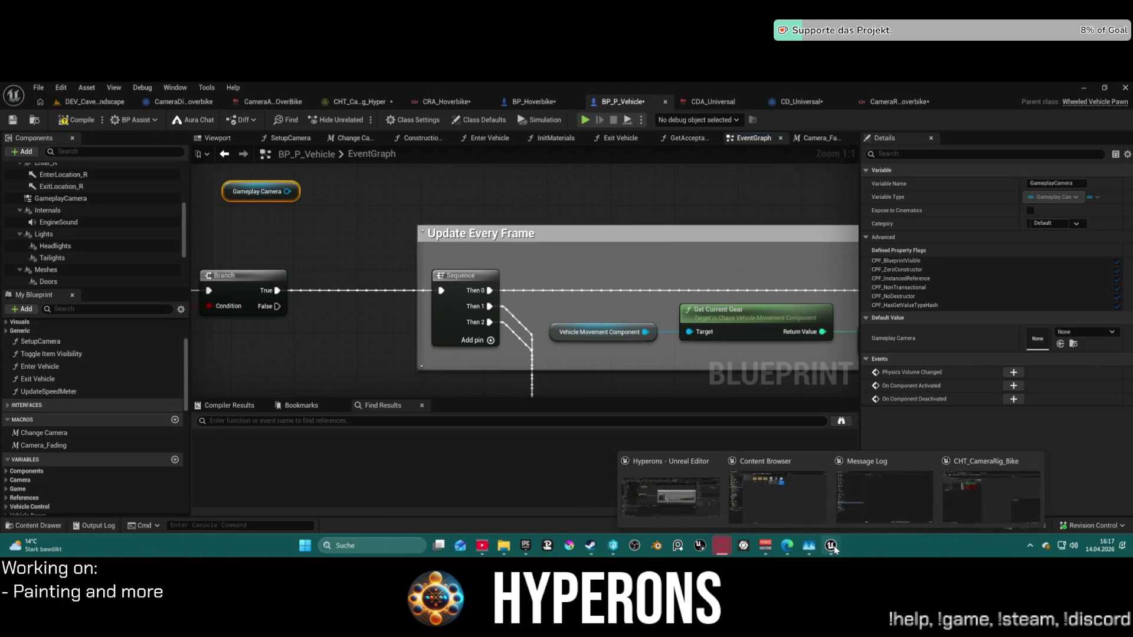
pyautogui.click(894, 491)
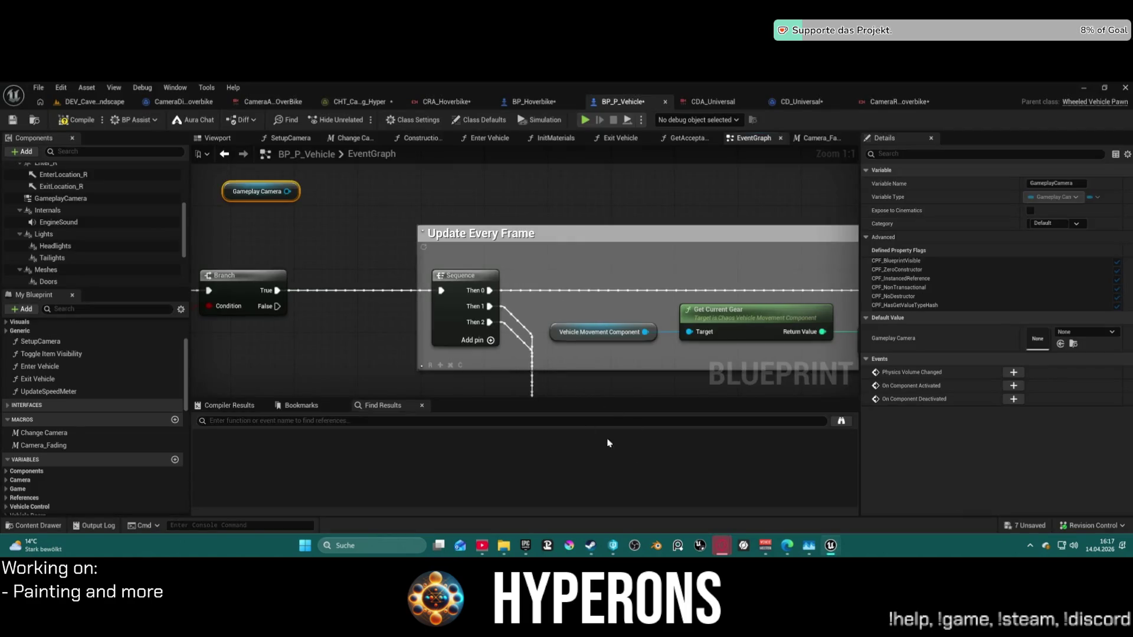
# Filter the Gameplay Camera actions by 'data' to find Get Shared Camera Data.
pyautogui.moveTo(287, 191); pyautogui.dragTo(343, 224)
pyautogui.write('prop')
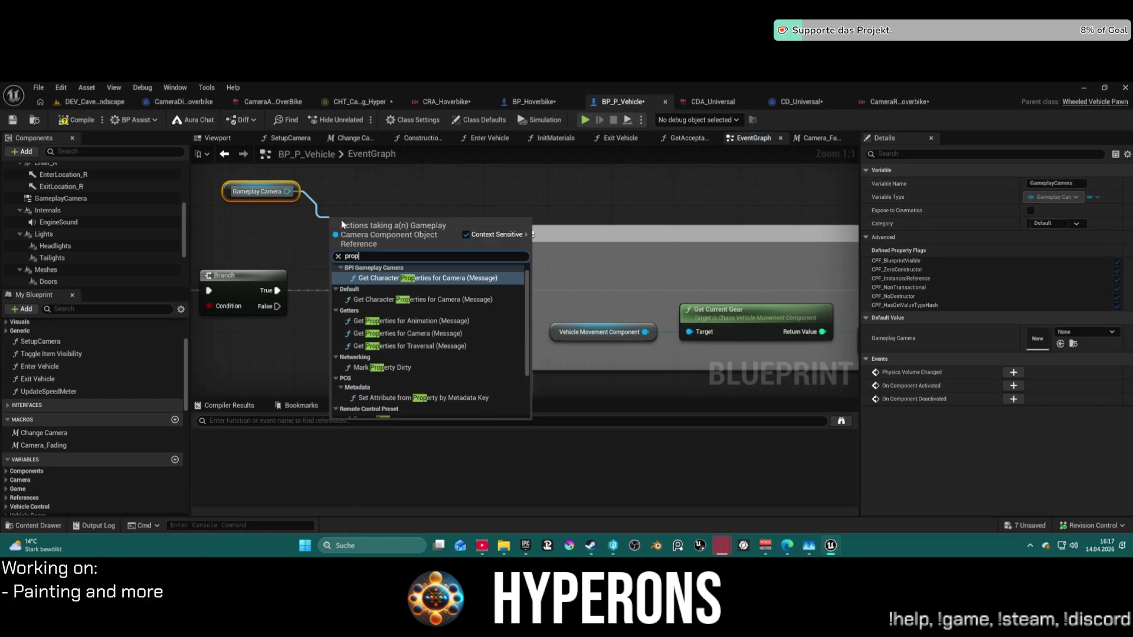
pyautogui.write('erties')
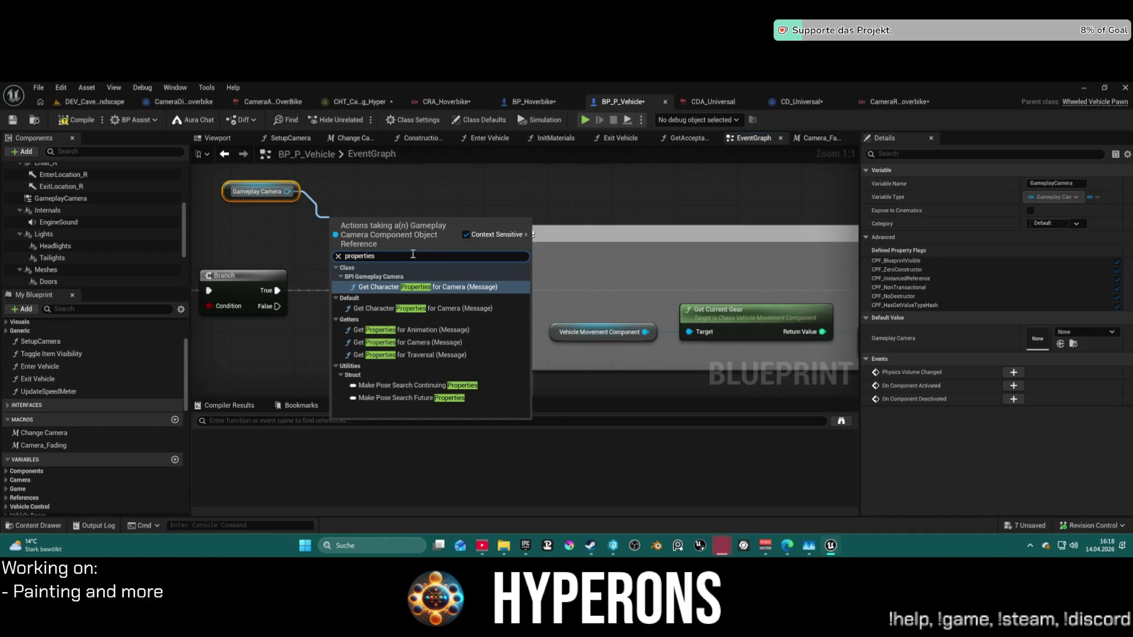
pyautogui.write('data')
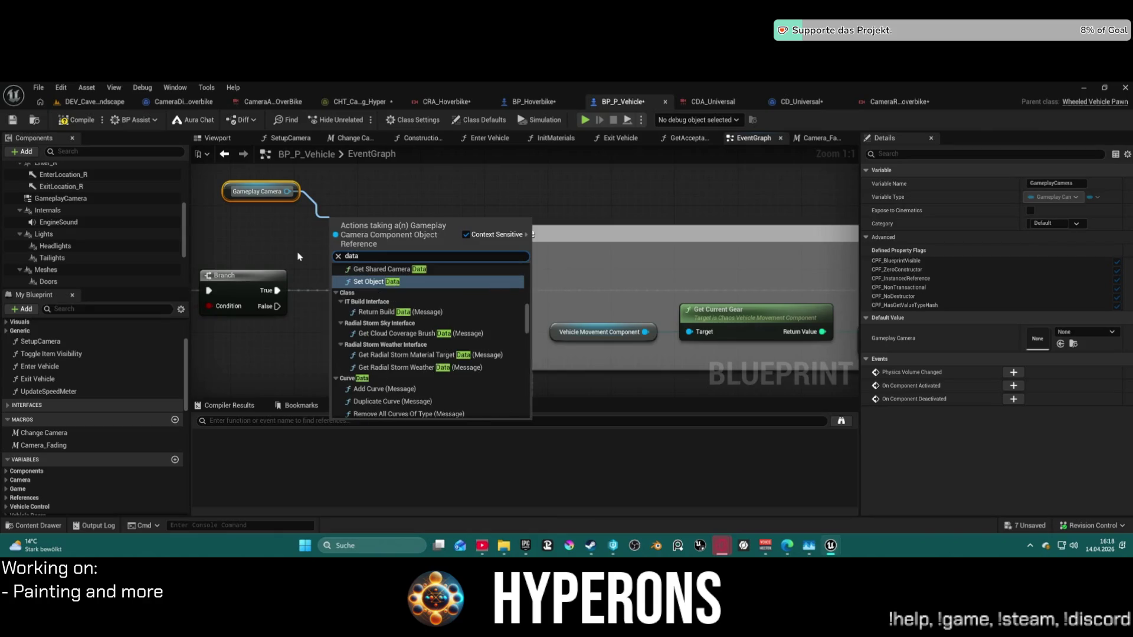
pyautogui.scroll(3, 439, 321)
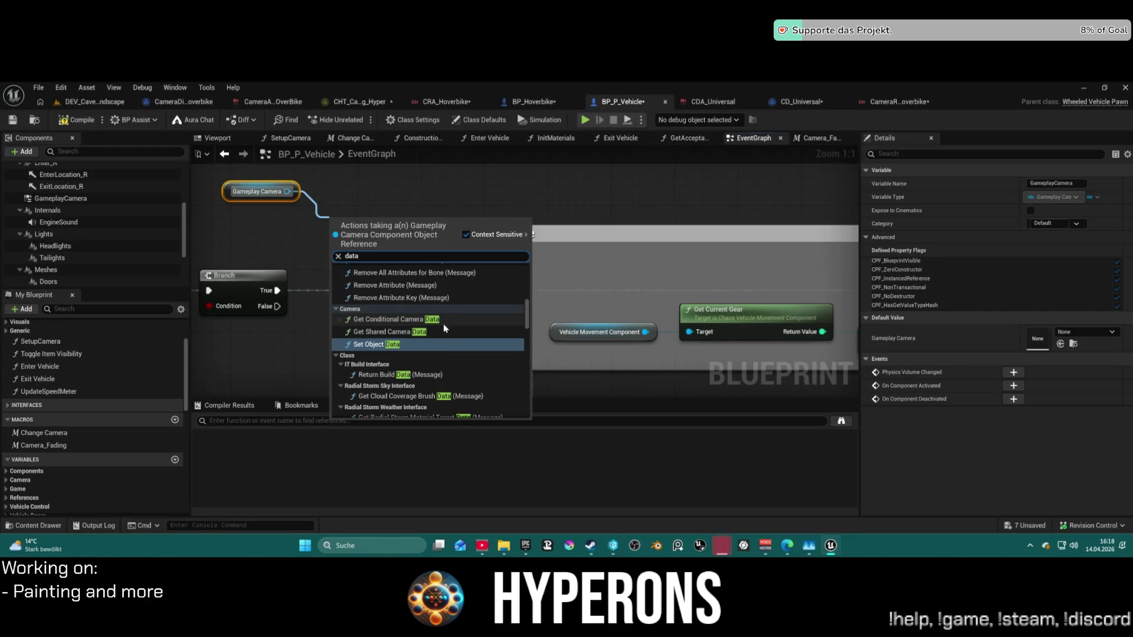
# Add a Get Shared Camera Data node wired to Gameplay Camera, reposition it, then delete it.
pyautogui.click(409, 332)
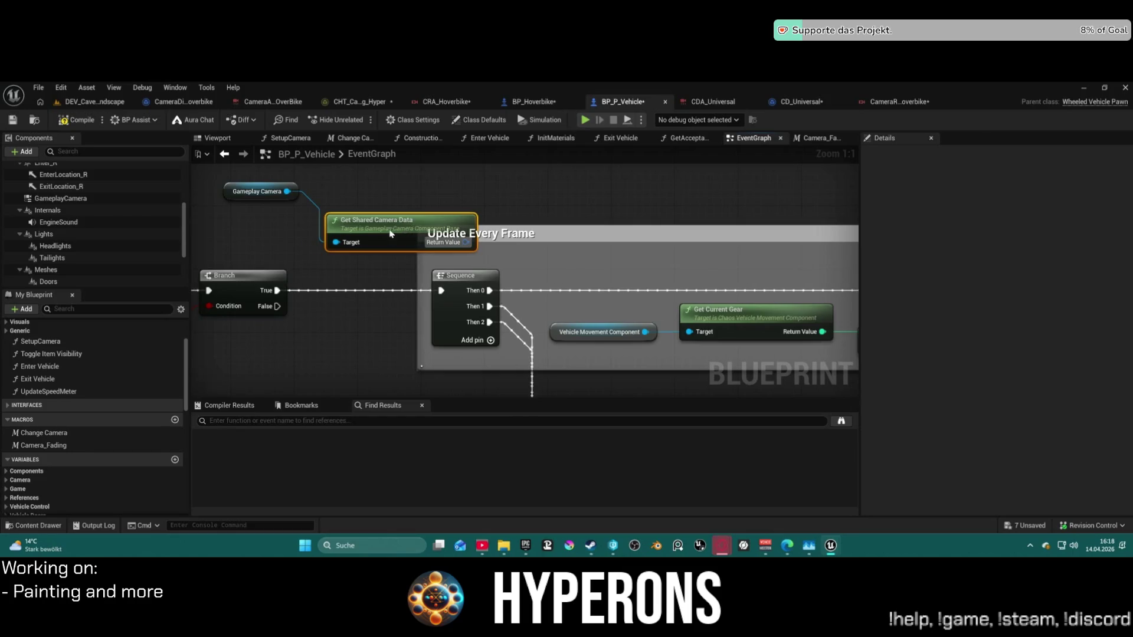
pyautogui.moveTo(394, 233); pyautogui.dragTo(293, 234)
pyautogui.moveTo(364, 246)
pyautogui.mouseDown()
pyautogui.moveTo(291, 246)
pyautogui.moveTo(334, 226)
pyautogui.mouseUp()
pyautogui.write('br')
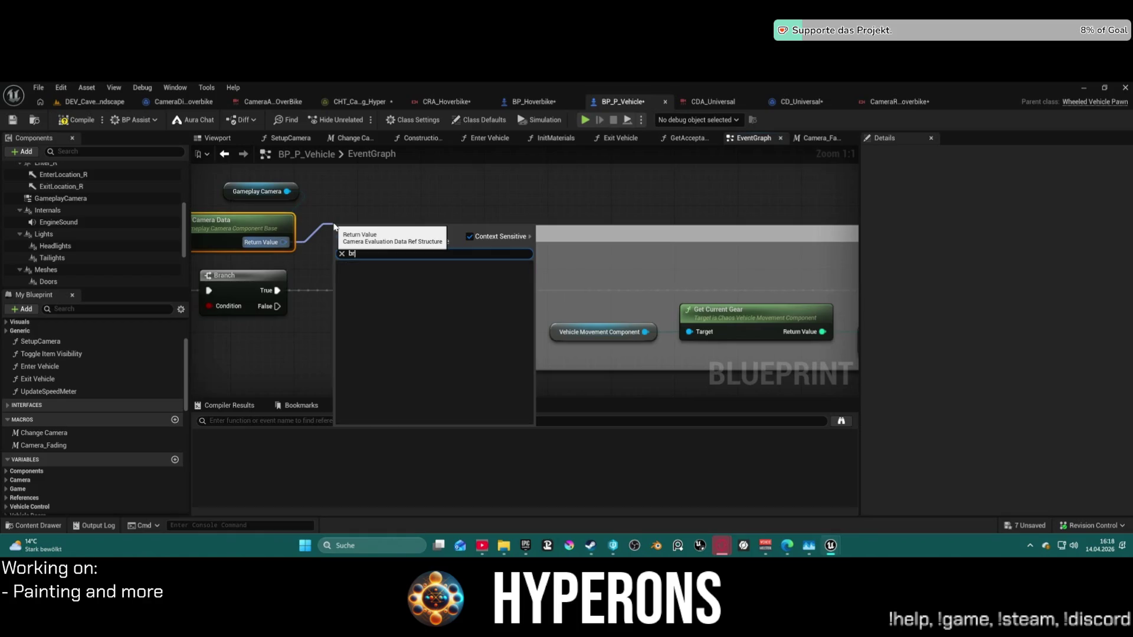
pyautogui.press('BackSpace')
pyautogui.press('BackSpace')
pyautogui.press('BackSpace')
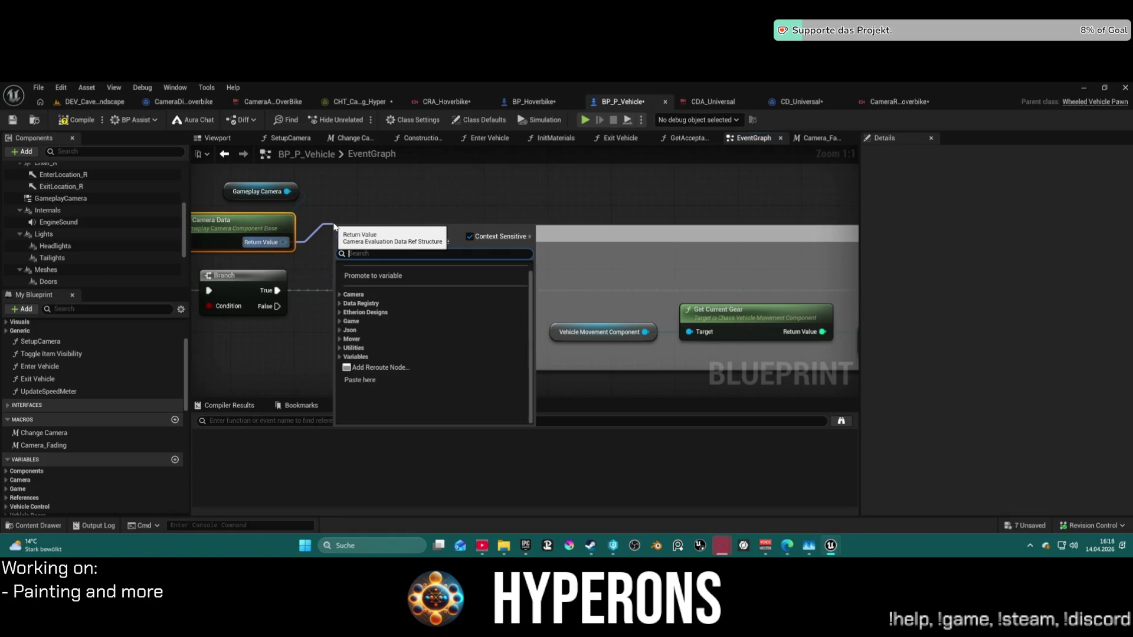
pyautogui.press('Escape')
pyautogui.press('Delete')
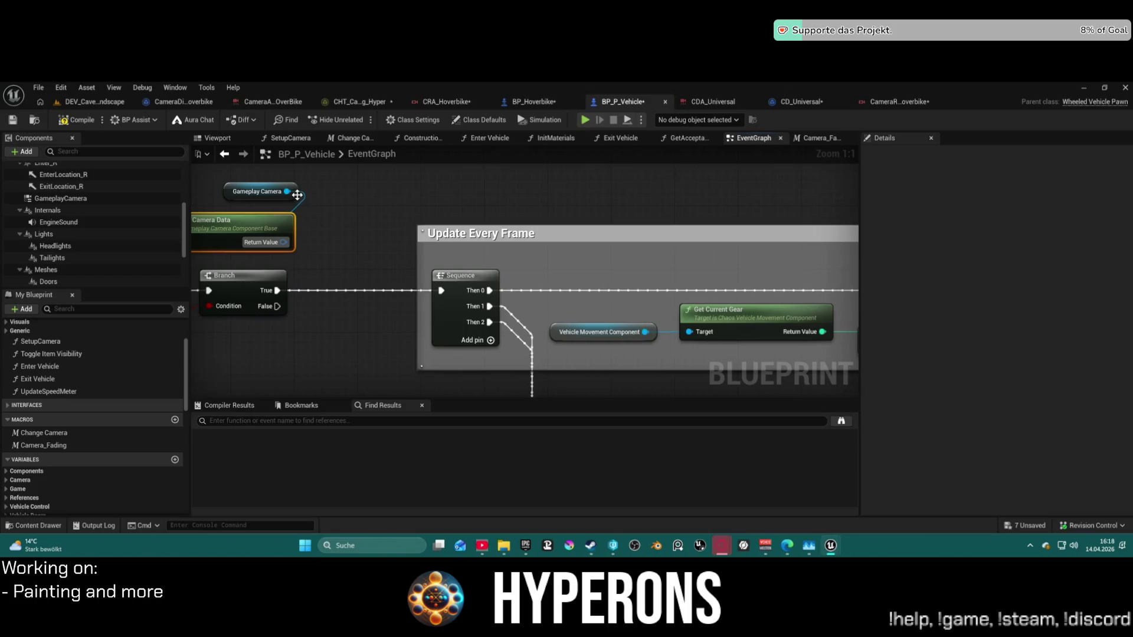
# Dismiss another Gameplay Camera action list and bring up the CHT_CameraRig_Hyper chooser table.
pyautogui.moveTo(287, 191); pyautogui.dragTo(311, 233)
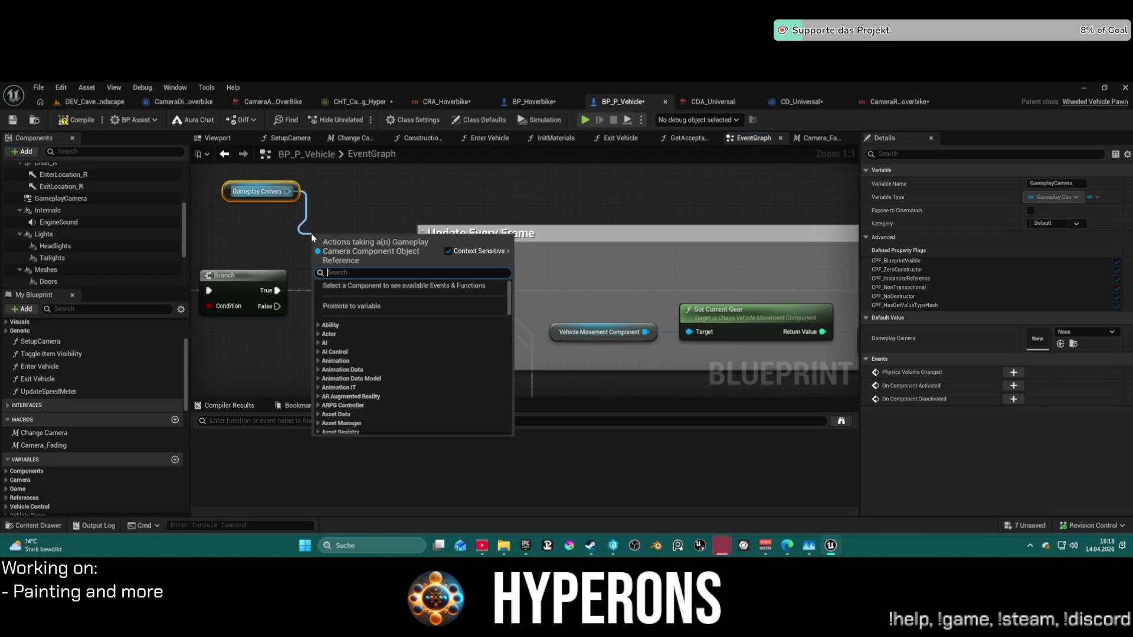
pyautogui.press('Escape')
pyautogui.click(352, 103)
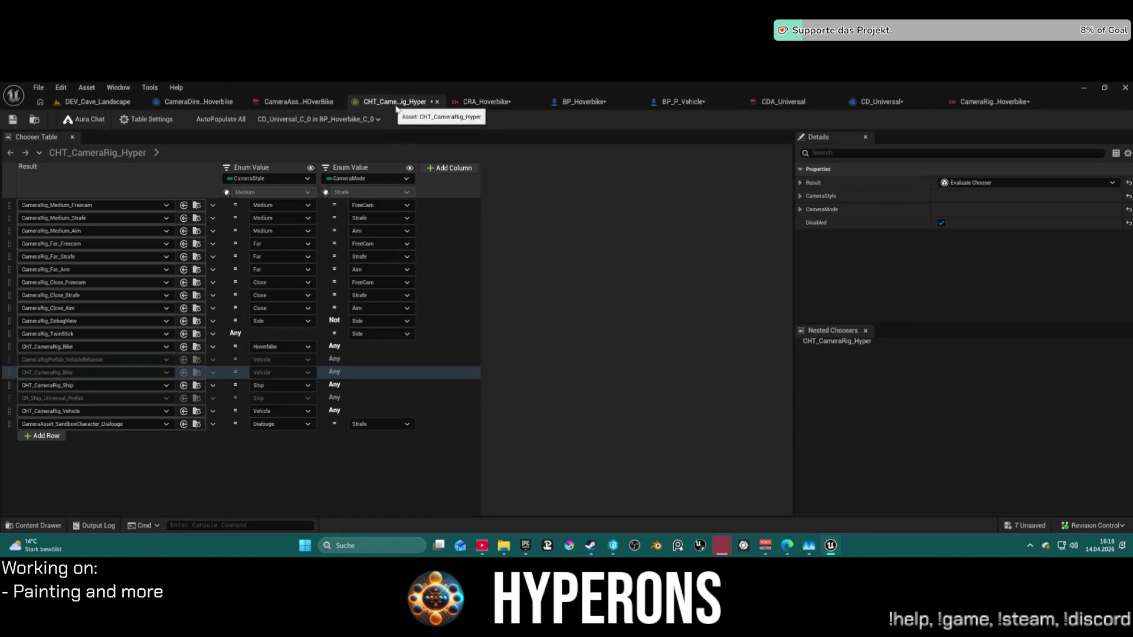
# Undock CHT_CameraRig_Hyper into a right-half window, with the DEV level editor on the left.
pyautogui.moveTo(397, 108); pyautogui.dragTo(519, 205)
pyautogui.press('super+Right')
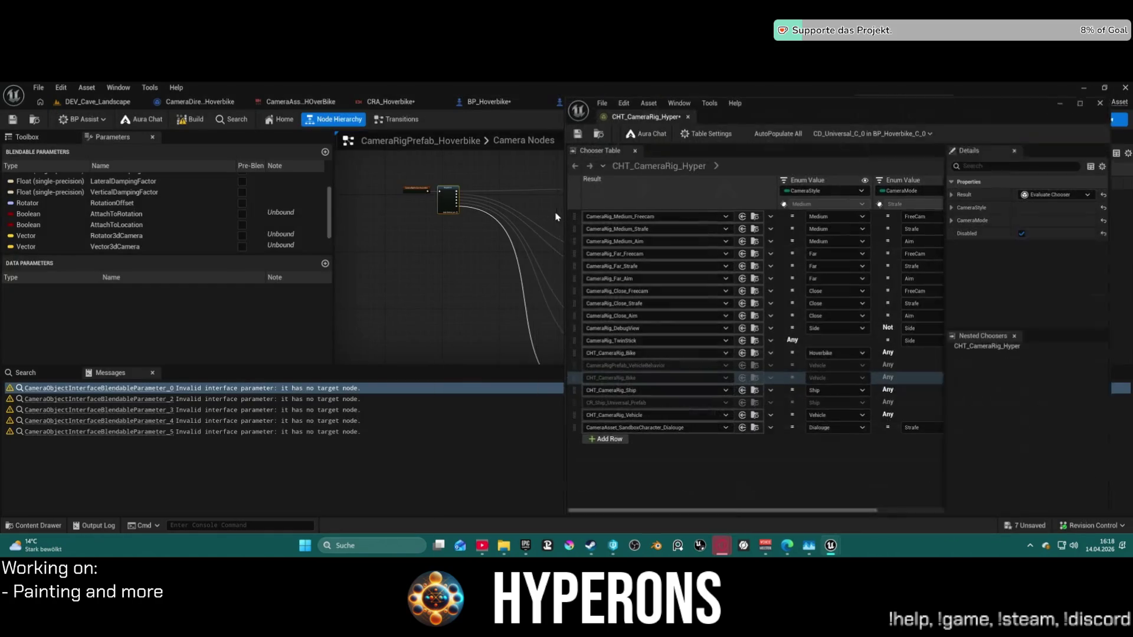
pyautogui.click(73, 109)
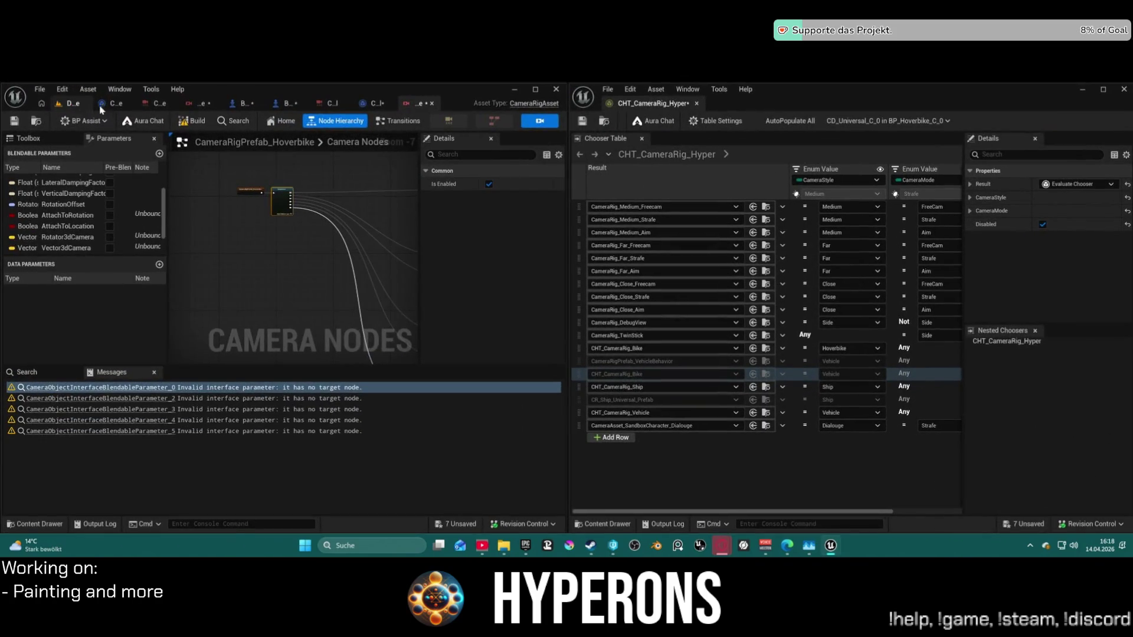
pyautogui.click(65, 105)
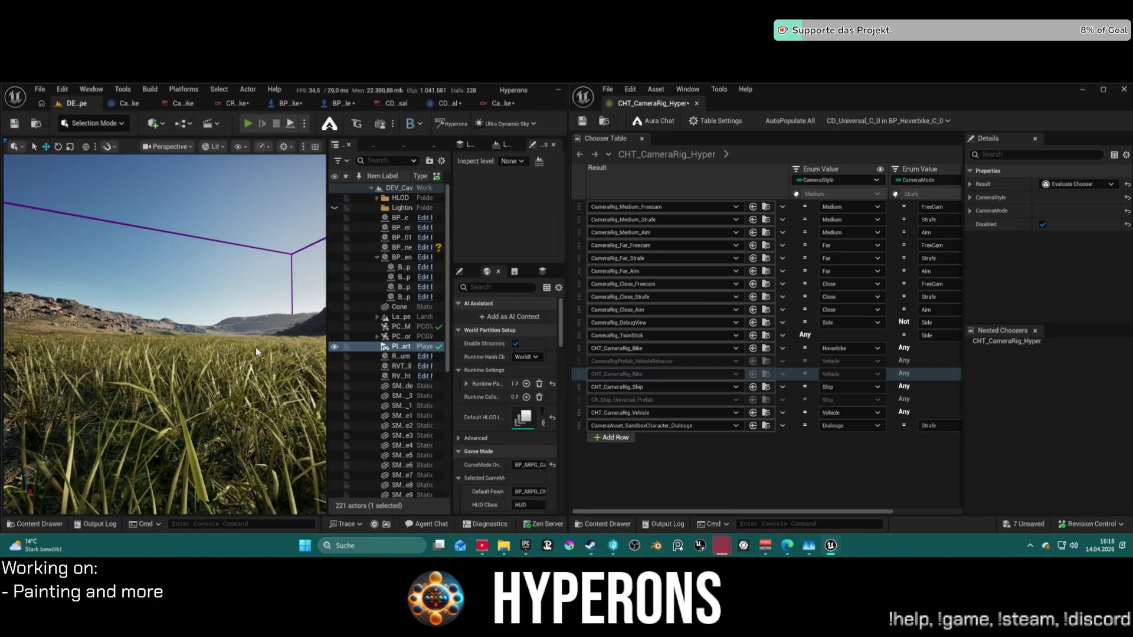
# Start Play-In-Editor on DEV_Cave_Landscape and acknowledge the GPU crash error.
pyautogui.hotkey('alt', 'p')
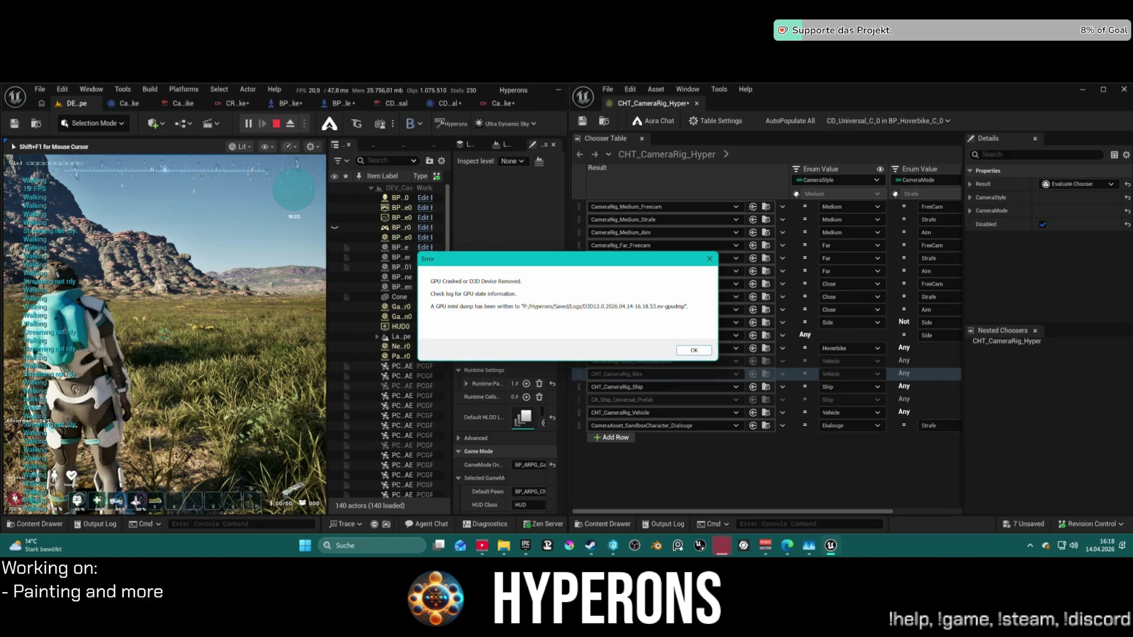
pyautogui.click(696, 351)
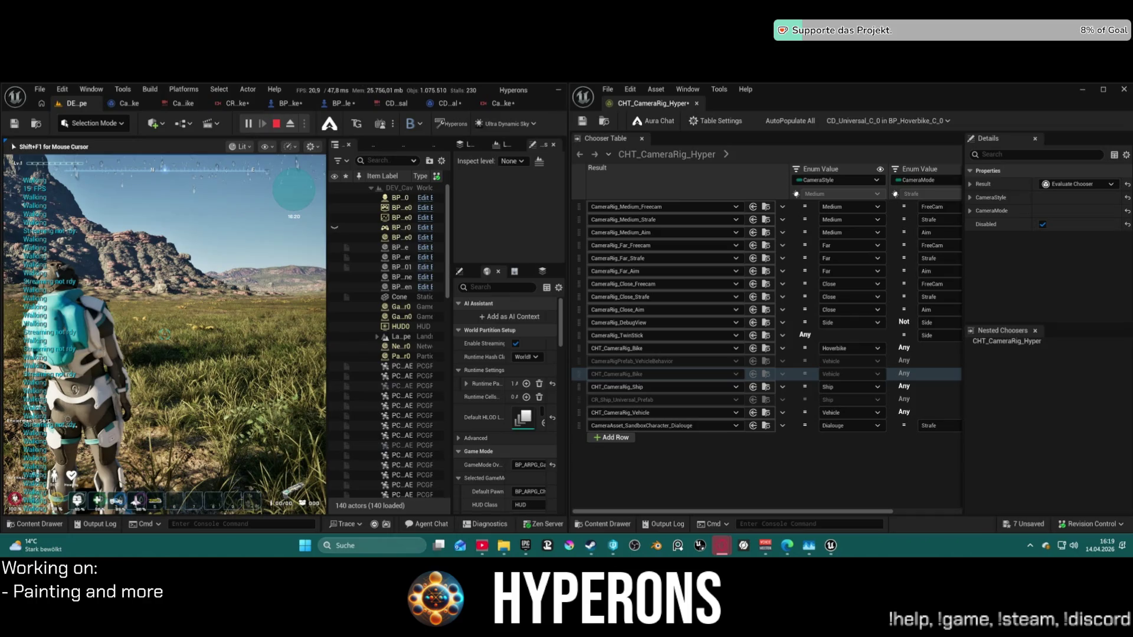